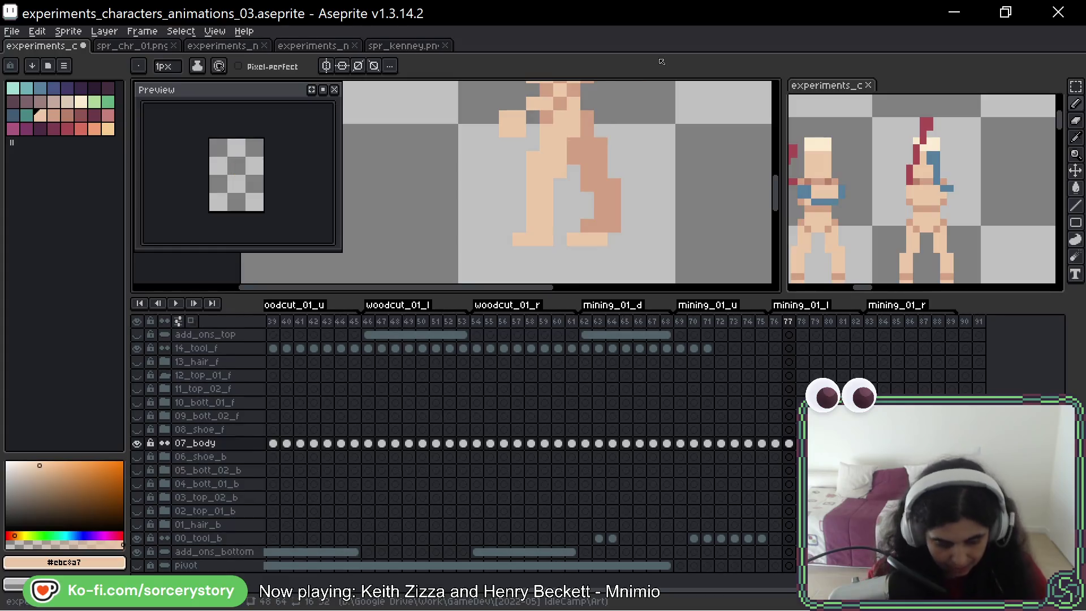
Step: Repaint the rear leg on frame 77 in light skin #ebc8a7, comparing before and after with undo/redo
key("Right")
key("Left")
left_click(602, 185)
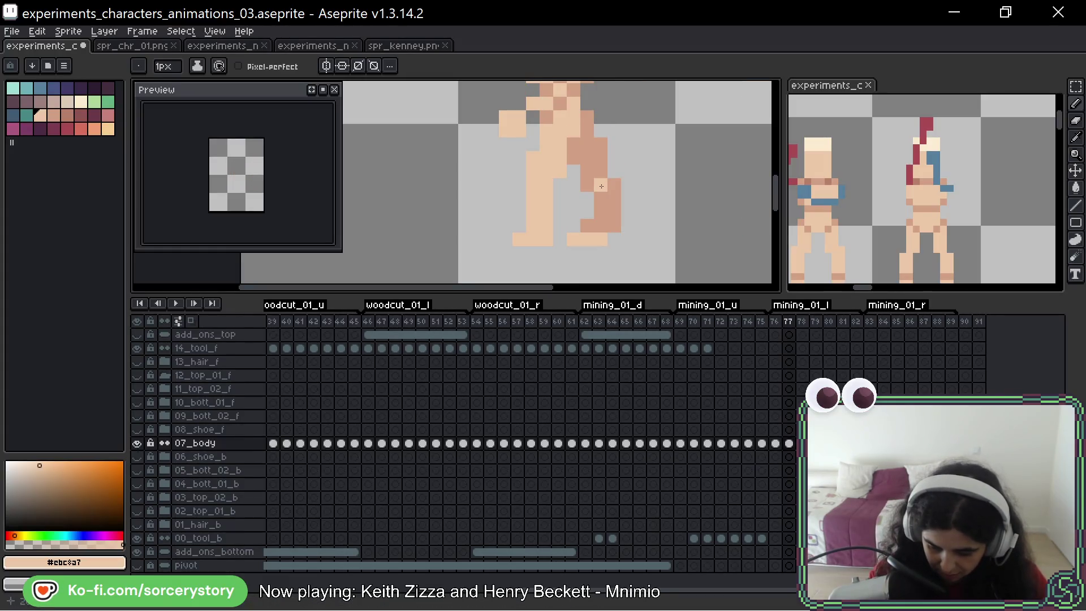
mouse_move(588, 226)
left_mouse_down()
mouse_move(596, 177)
mouse_move(614, 170)
mouse_move(604, 130)
left_mouse_up()
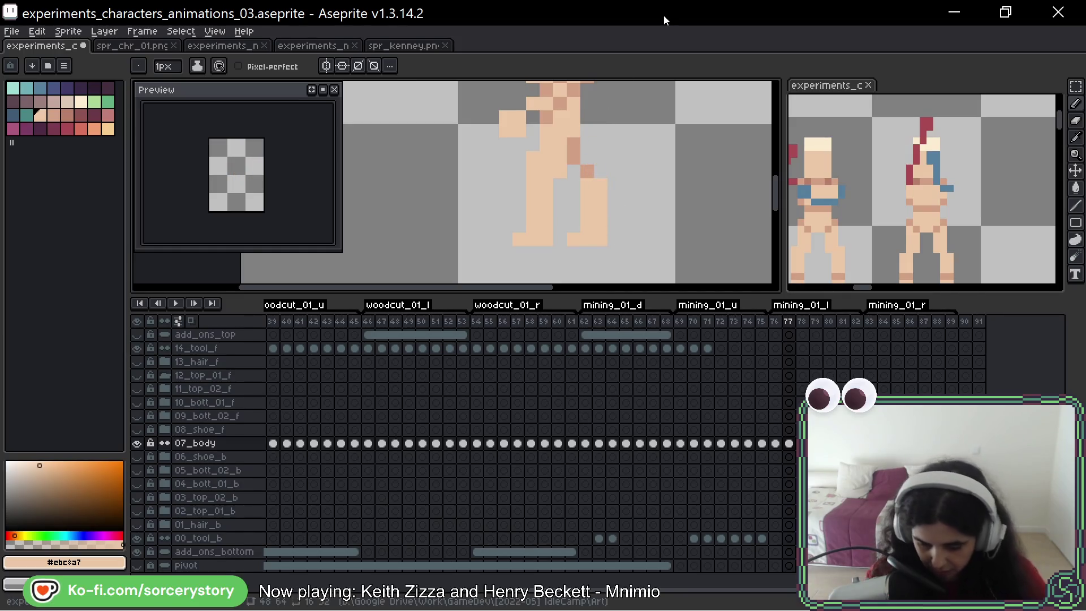
key("ctrl+z")
key("ctrl+z")
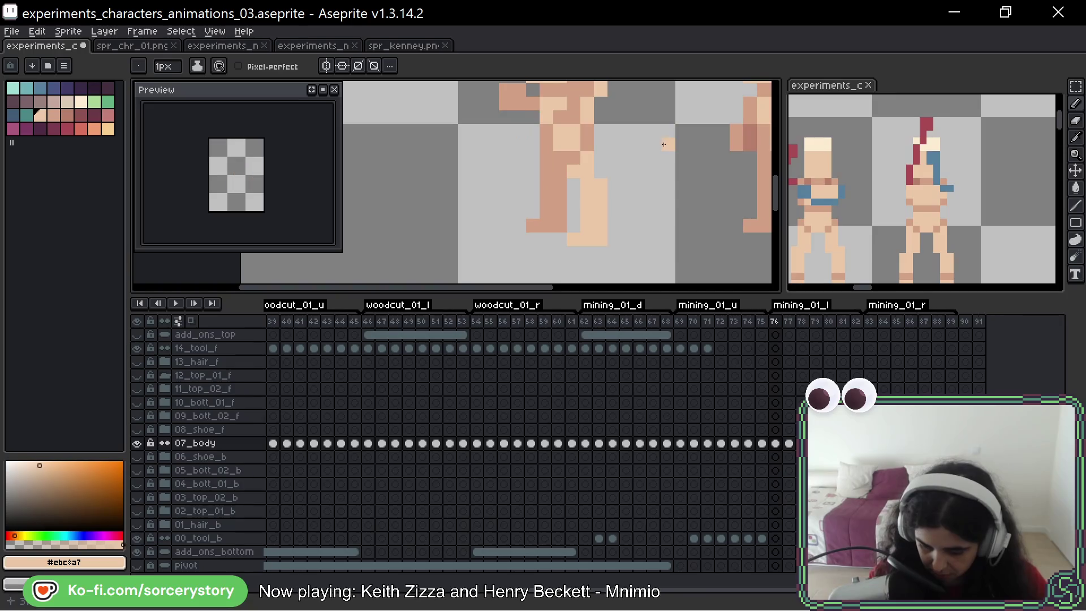
key("ctrl+y")
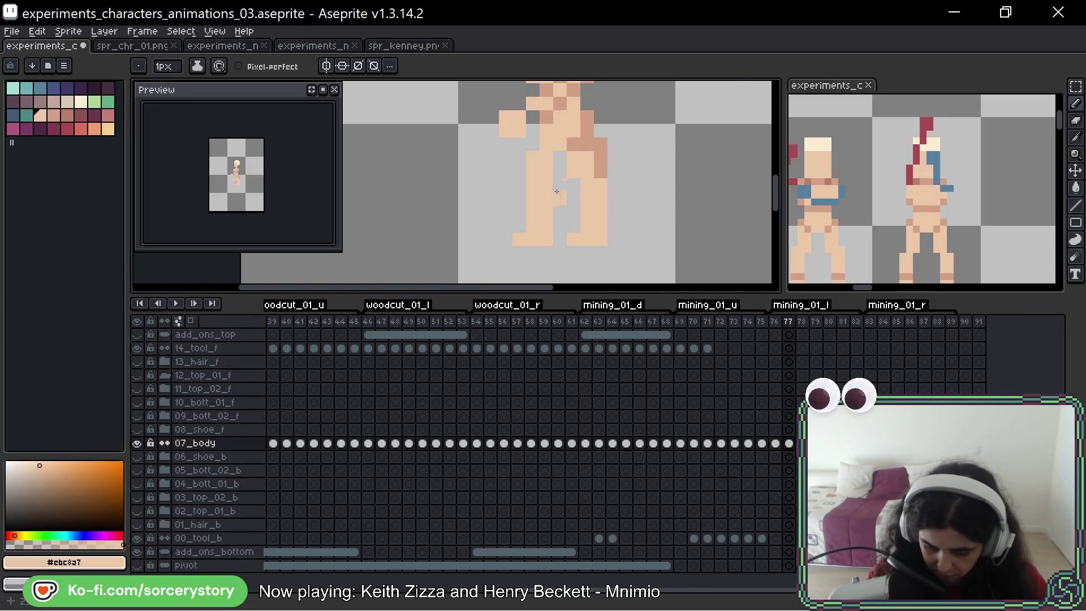
Step: Erase the stray skin pixels from the figure and step back to frame 76
left_click_drag(537, 157, 543, 178)
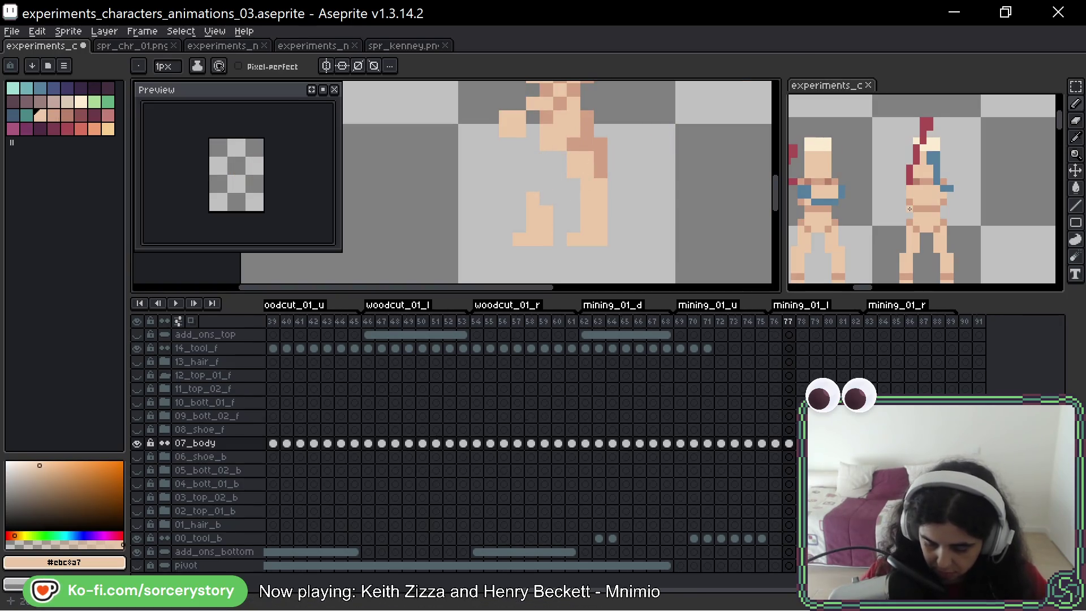
scroll(546, 184, "down", 2)
key("comma")
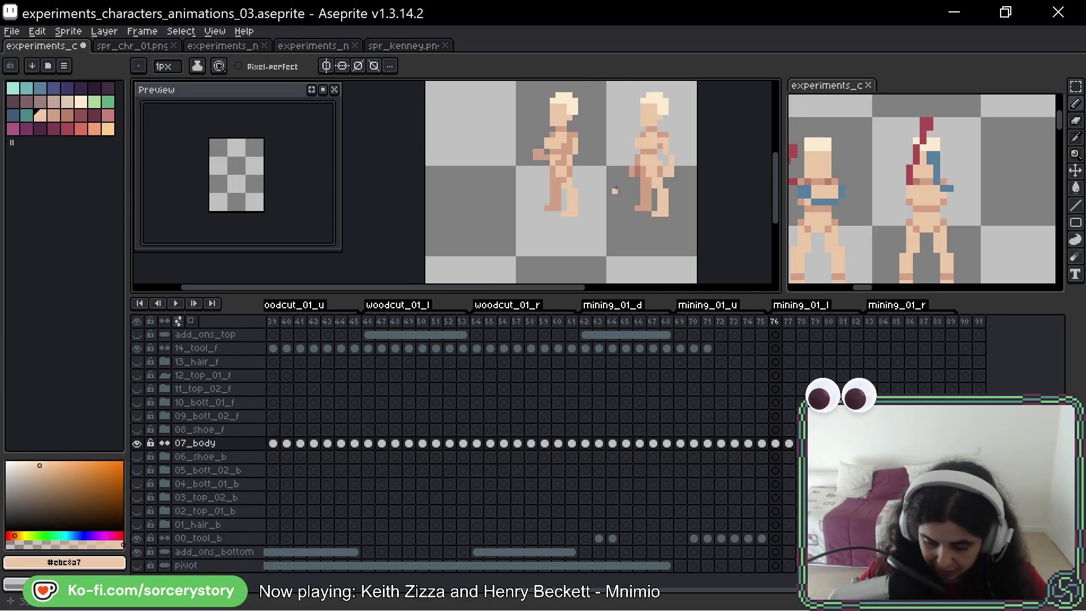
Step: Copy the right-hand figure from frame 76 into frame 77, then eyedrop the darker skin tone
left_click(1076, 86)
left_click_drag(605, 80, 699, 258)
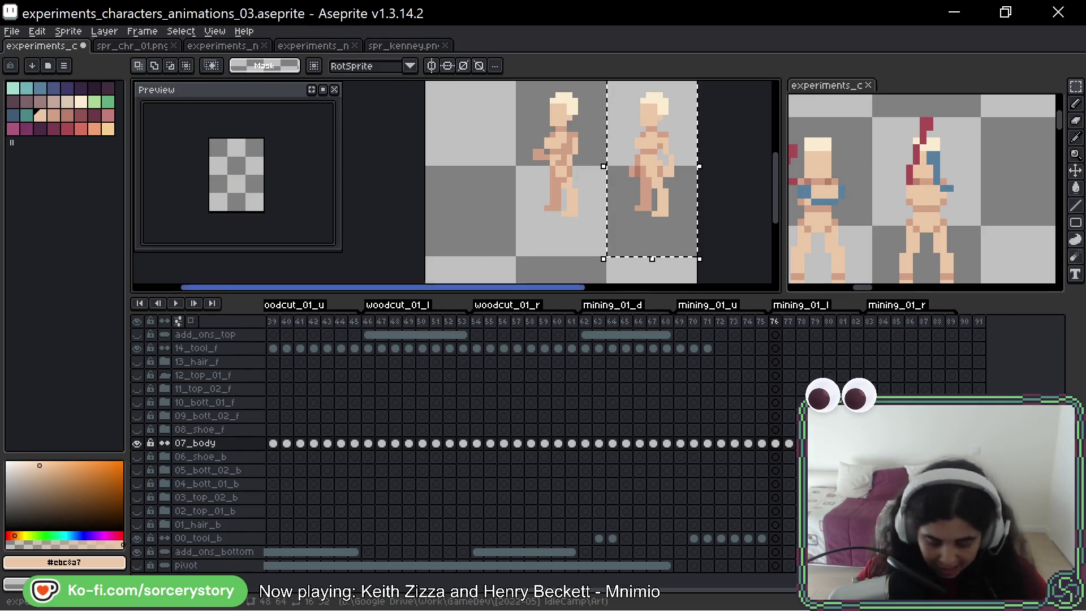
left_click(793, 447)
scroll(567, 164, "up", 3)
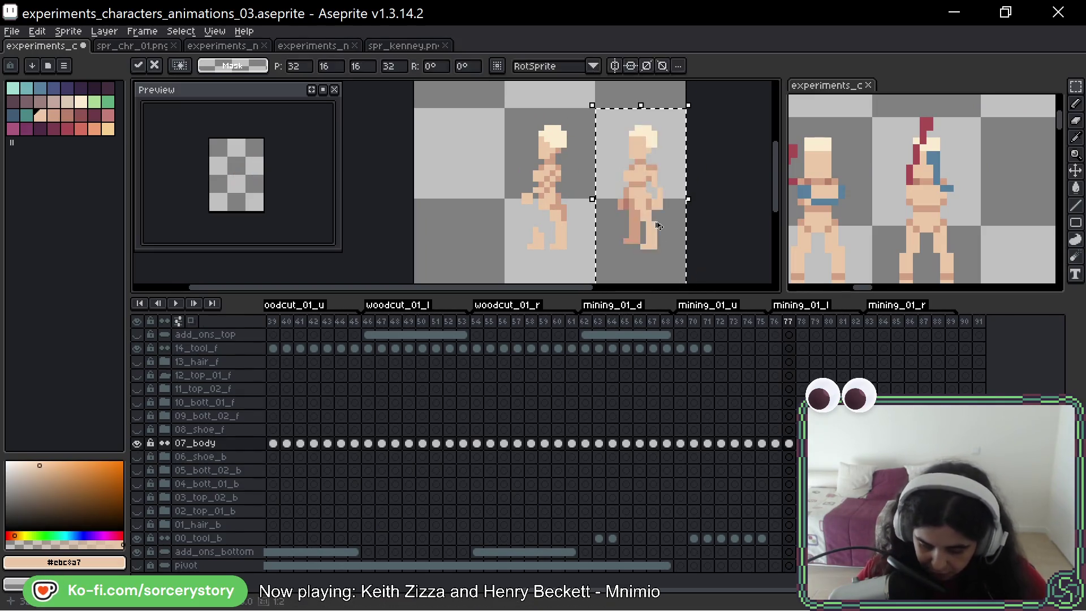
left_click_drag(568, 164, 565, 163)
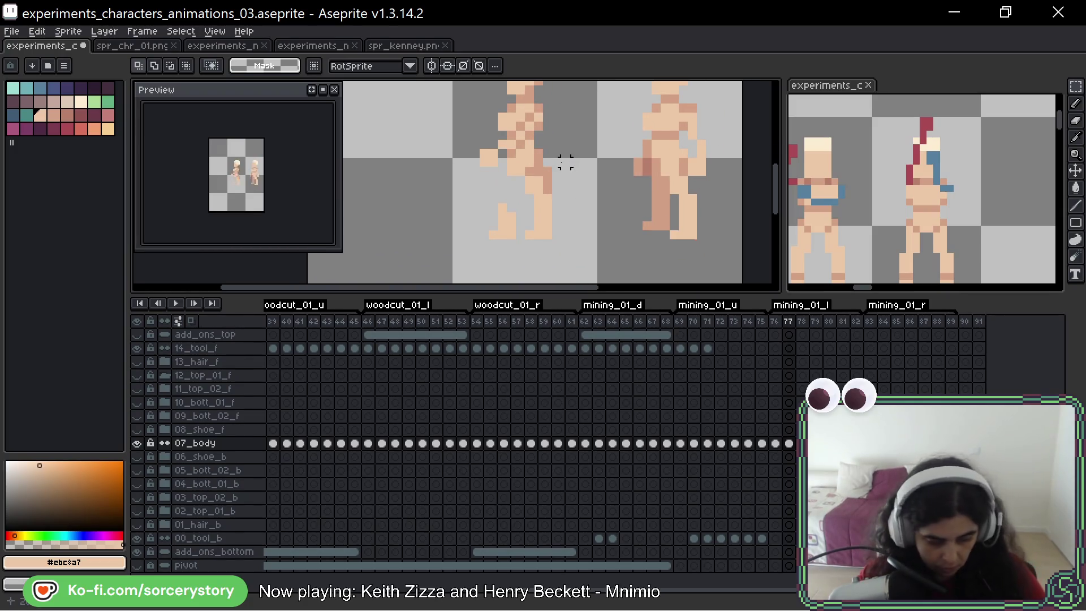
key("b")
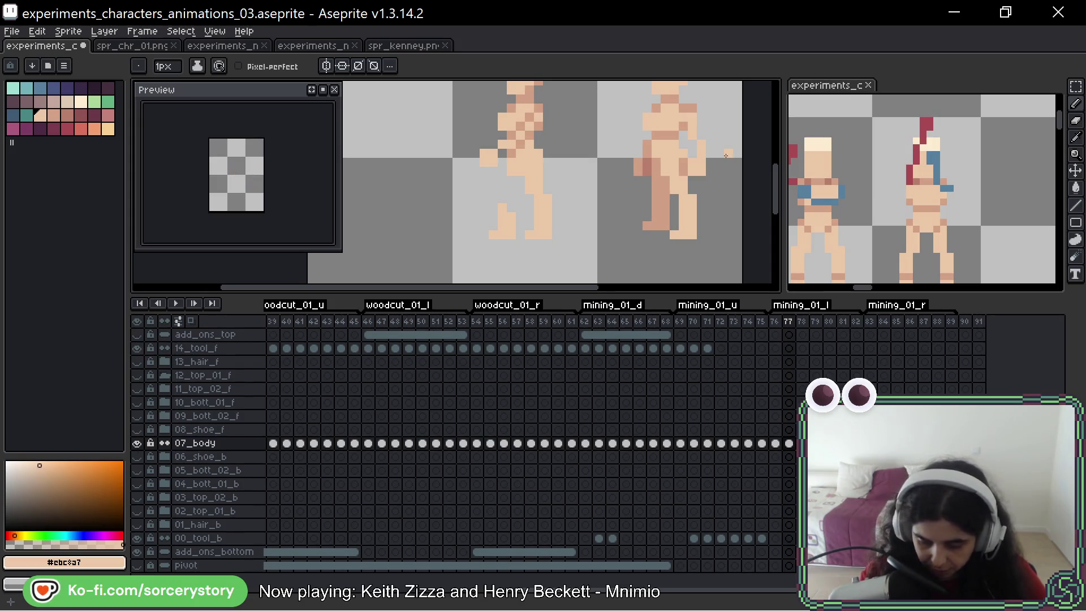
left_click(512, 171, "alt")
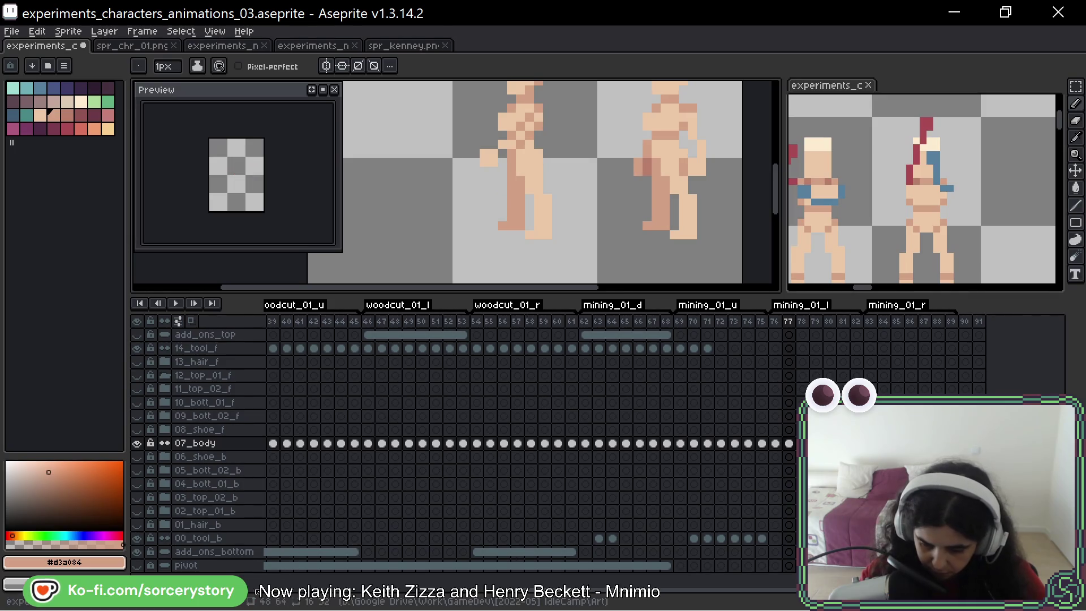
Step: Shade frame 77's rear leg in #d3a084, compare against frame 76, then pick light tone #ebc8a7
scroll(614, 187, "up", 1)
scroll(609, 208, "right", 1)
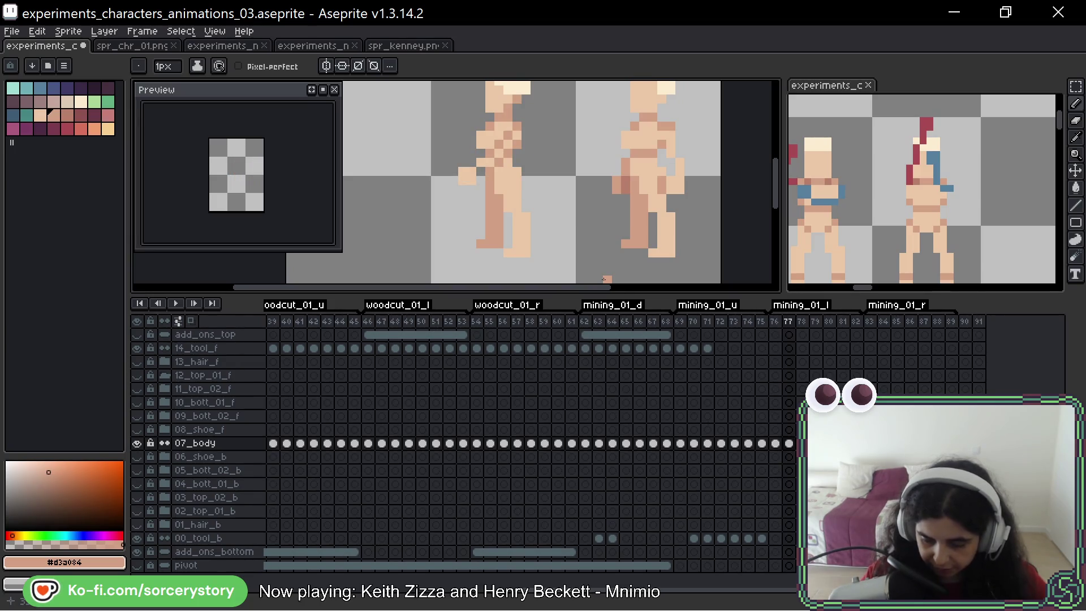
key("Left")
key("Right")
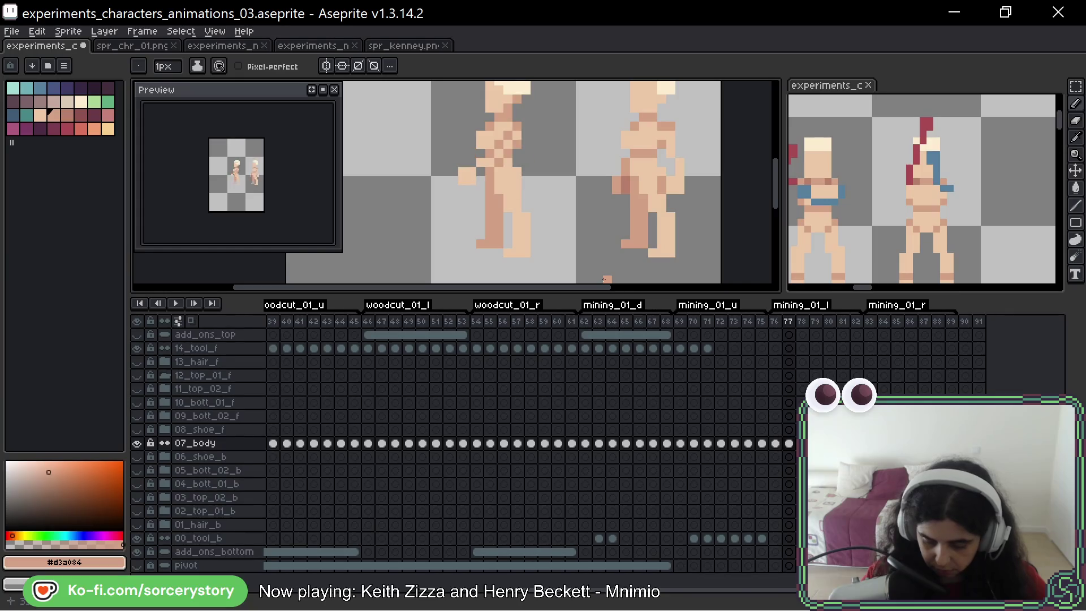
left_click(499, 198, "alt")
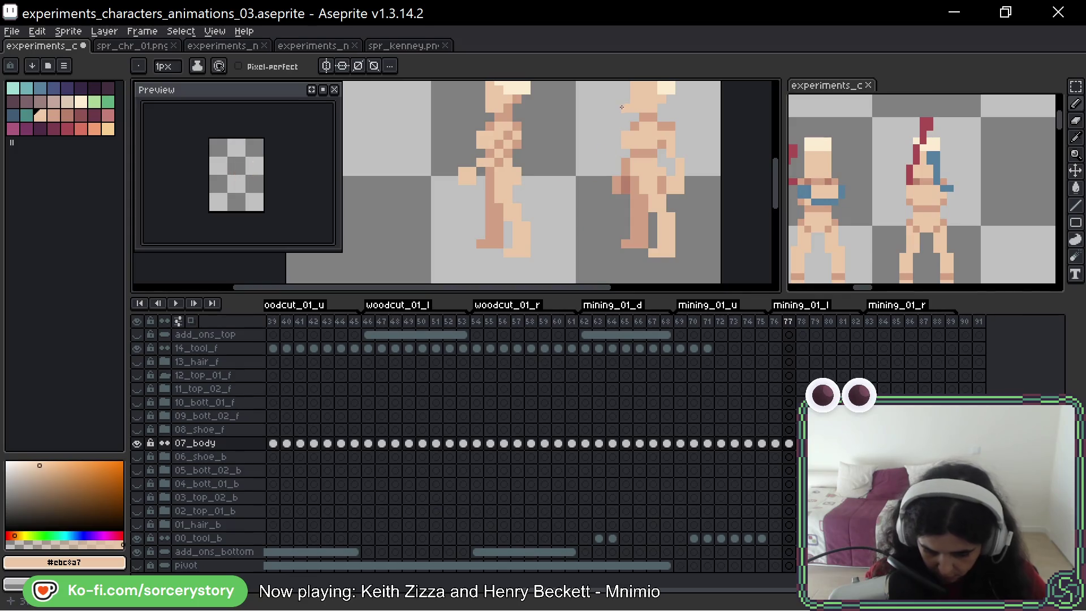
Step: Compare frames 76 and 77, then darken one pixel on the left figure's leg
key("ctrl")
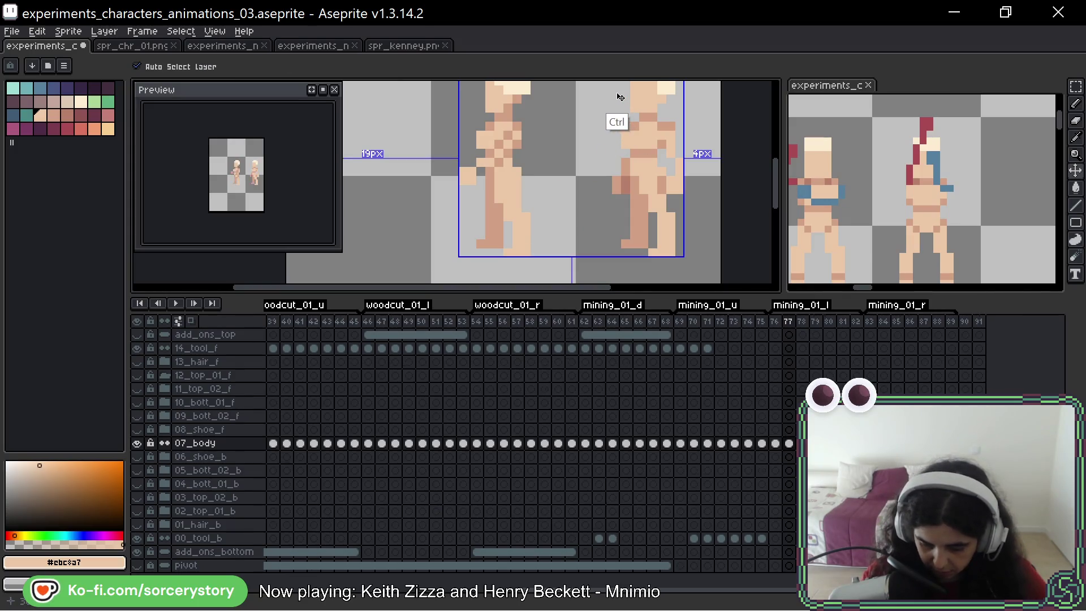
key("Left")
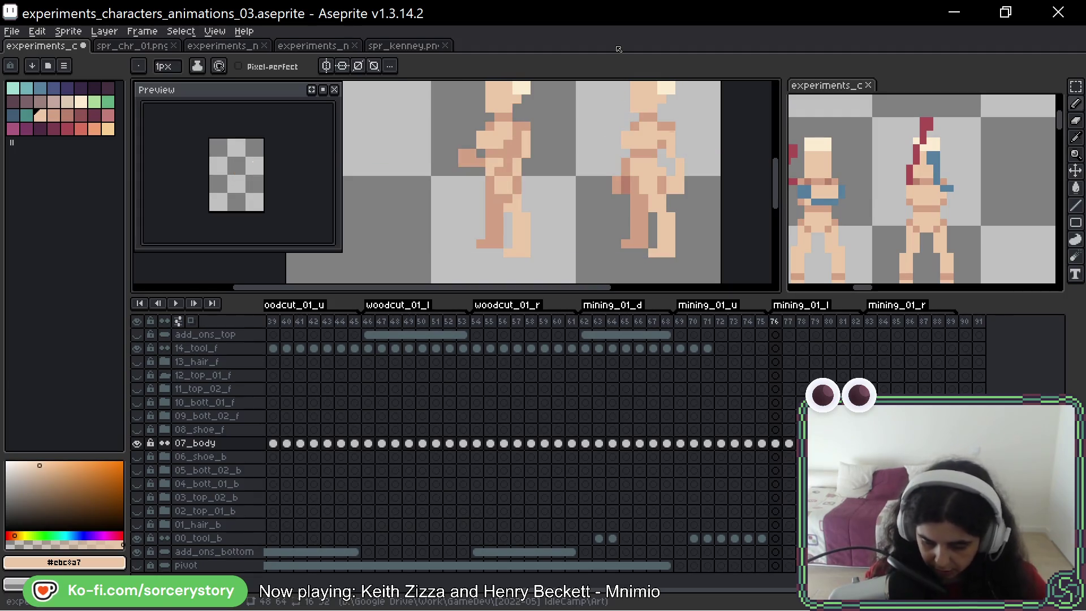
key("Right")
key("Left")
key("Right")
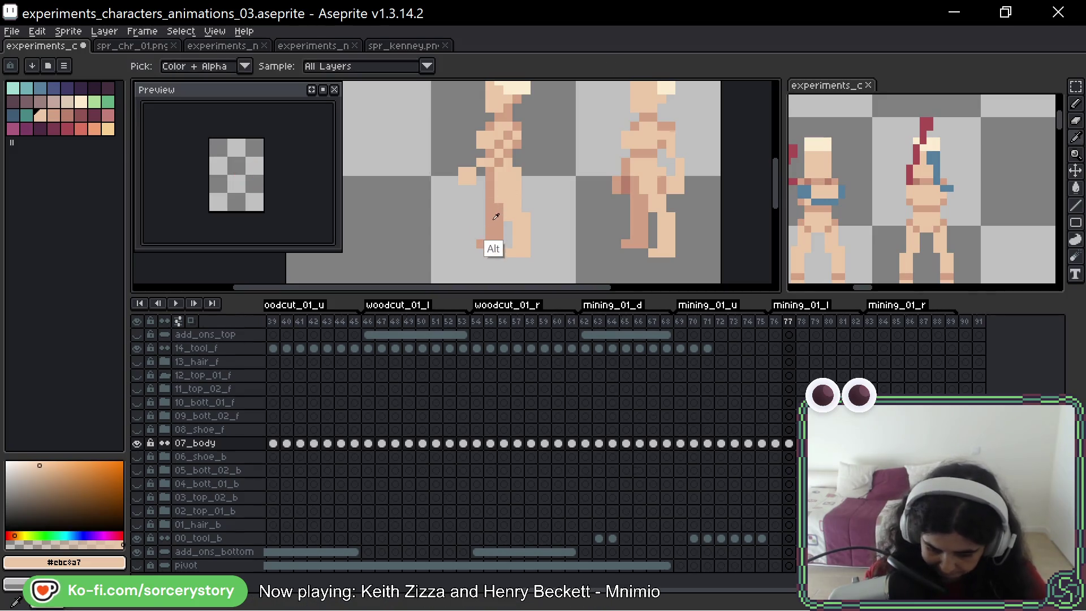
left_click(483, 188, "alt")
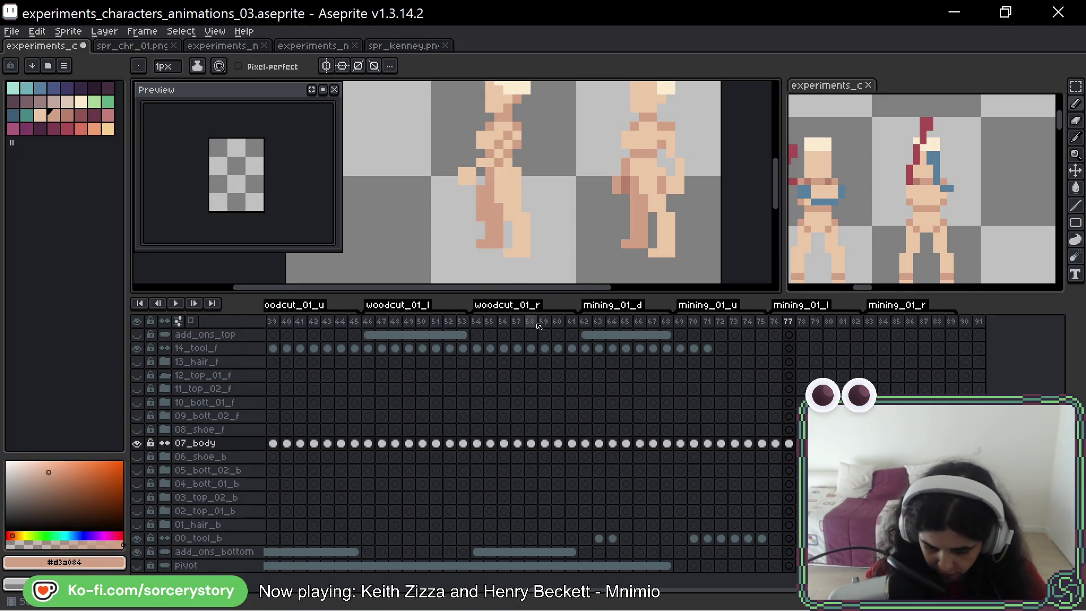
key("ctrl")
left_click(482, 185)
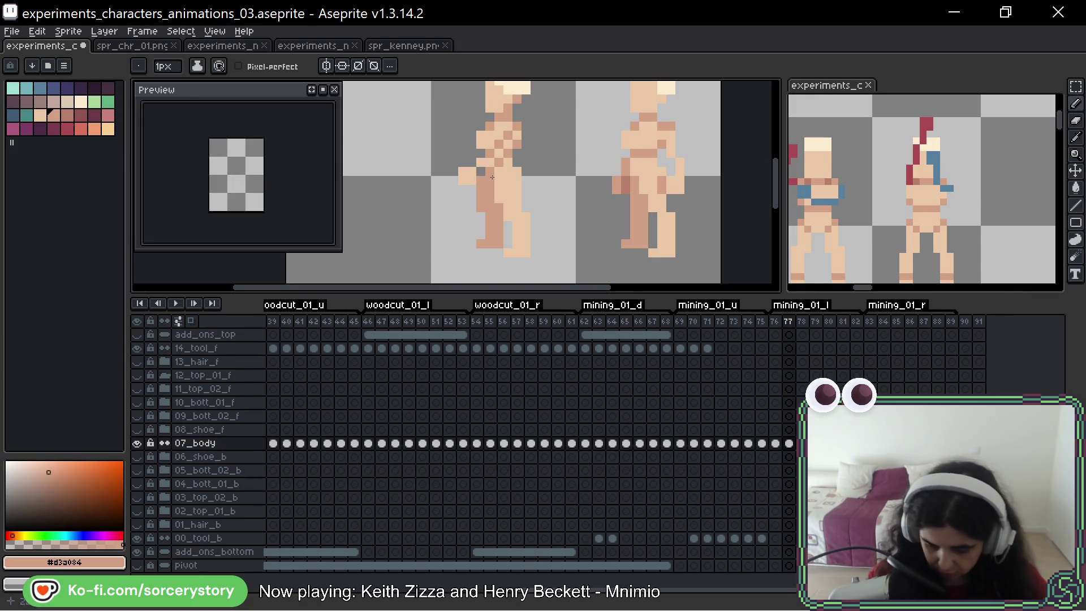
Step: Toggle undo/redo repeatedly to compare shading versions, keeping the latest leg shading
key("ctrl+z")
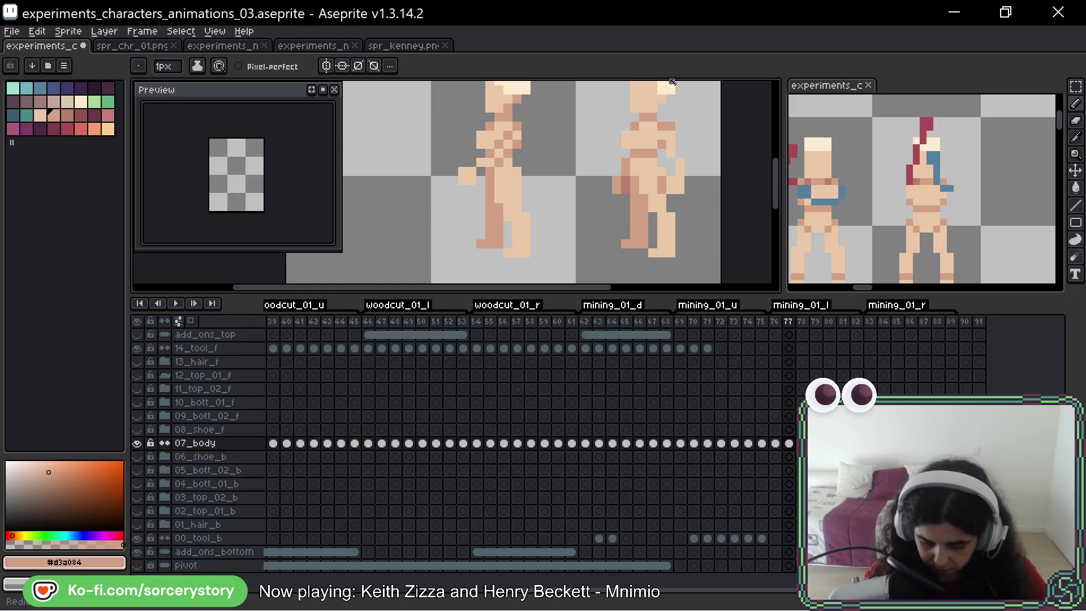
key("ctrl+z")
key("ctrl+y")
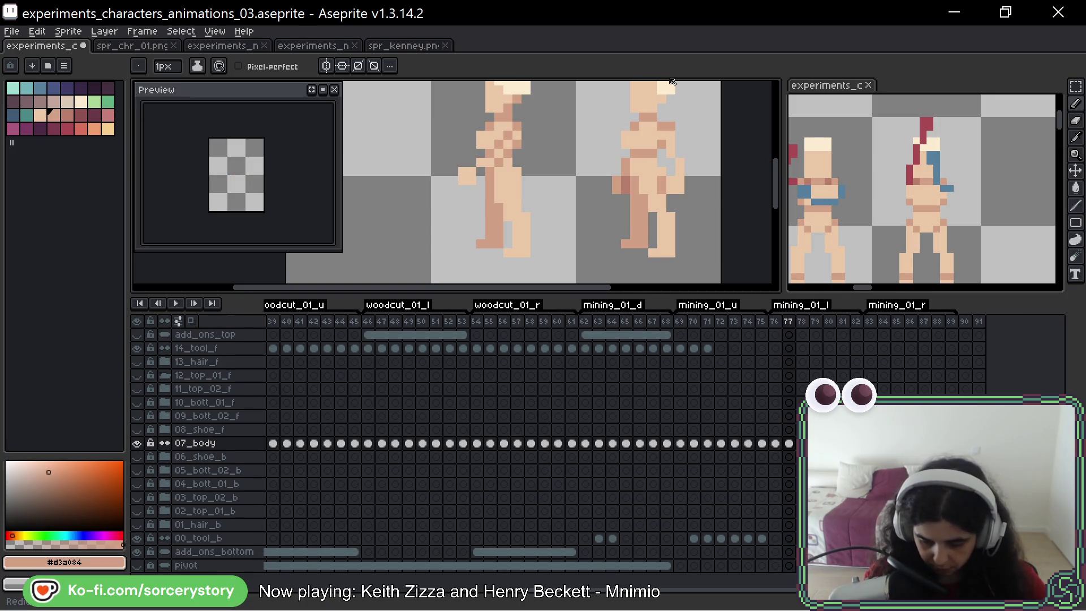
key("ctrl+z")
key("ctrl+y")
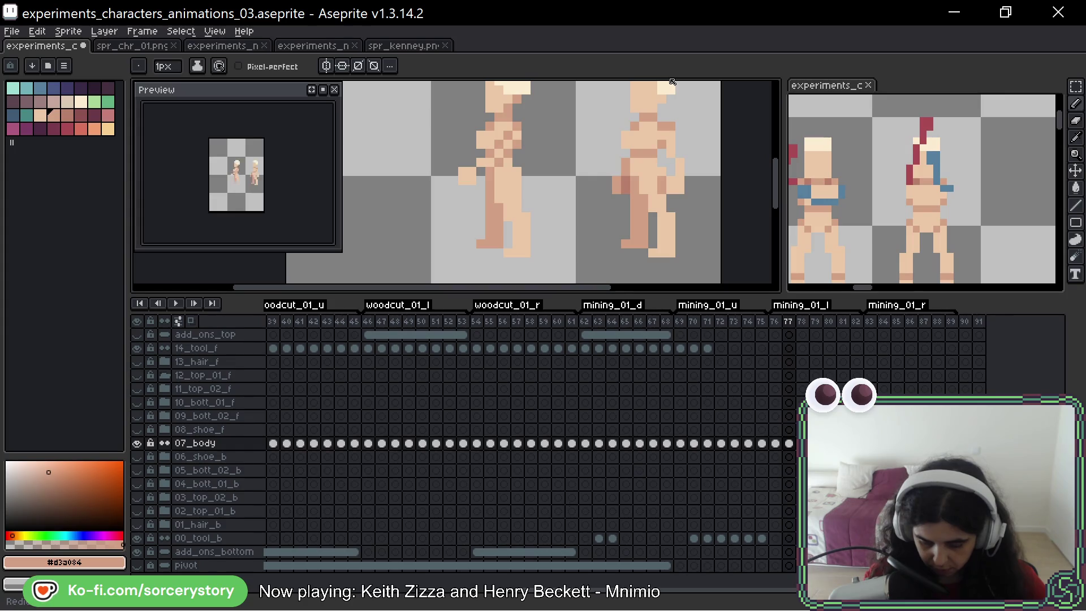
key("ctrl+z")
key("ctrl+y")
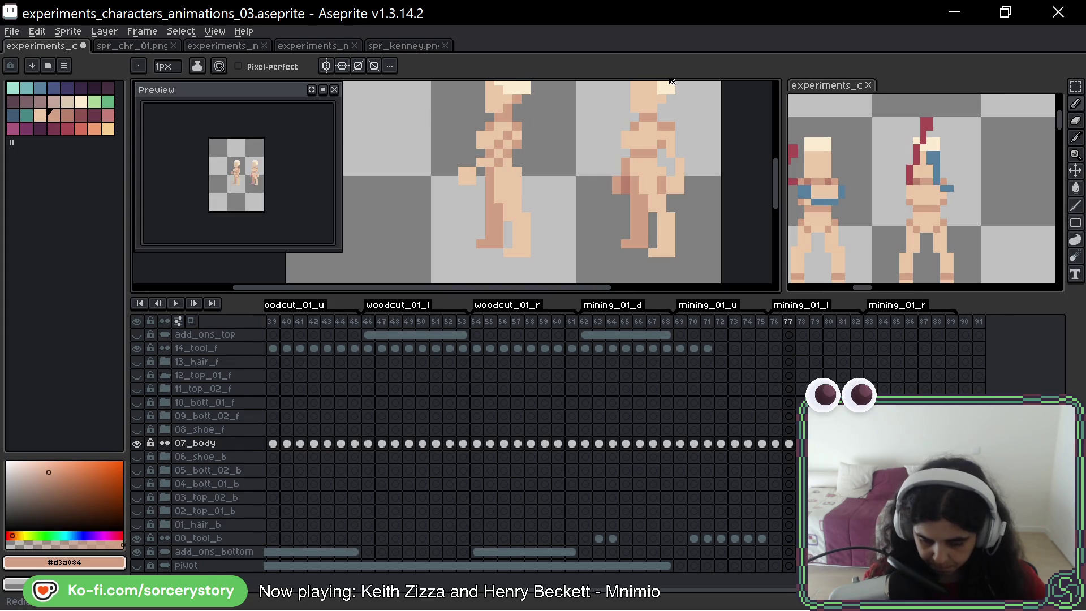
key("ctrl+z")
key("ctrl+y")
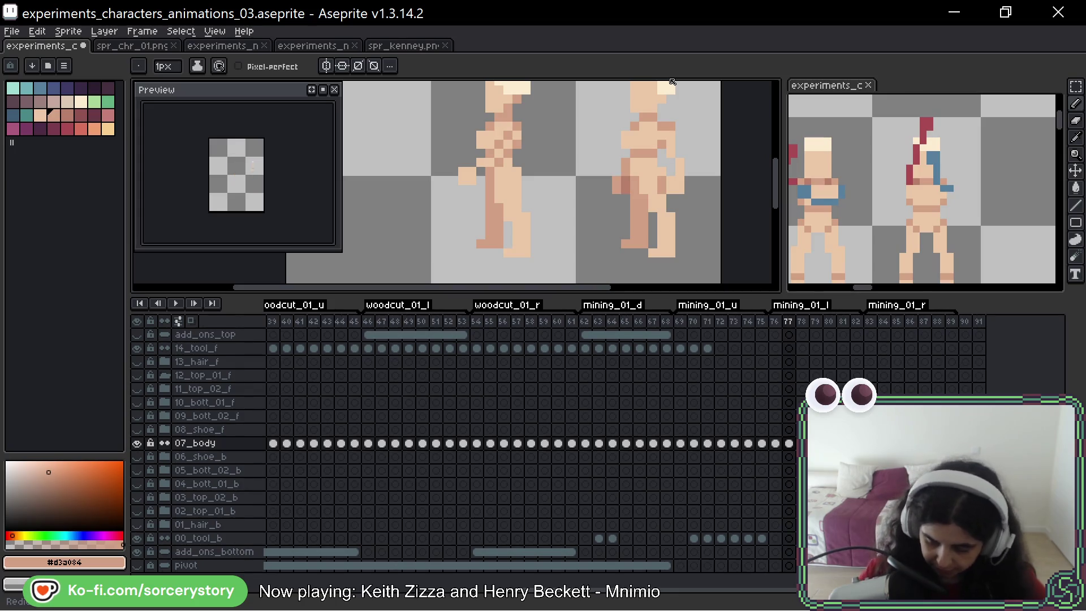
Step: Review the 07_body poses on frames 71 and 69, then return to frame 76
left_click(707, 443)
scroll(562, 162, "down", 4)
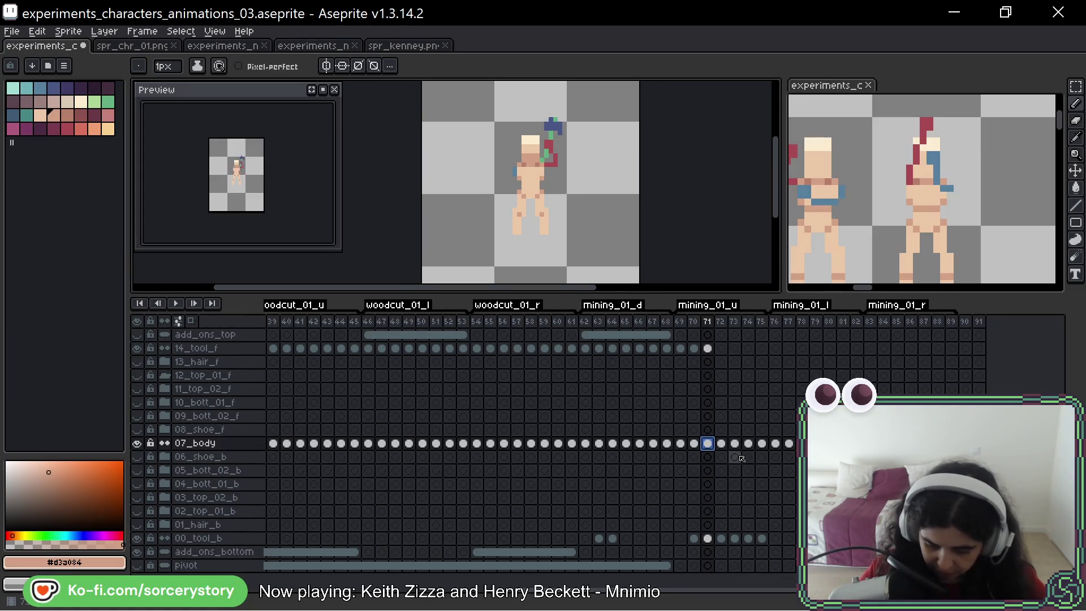
left_click(681, 444)
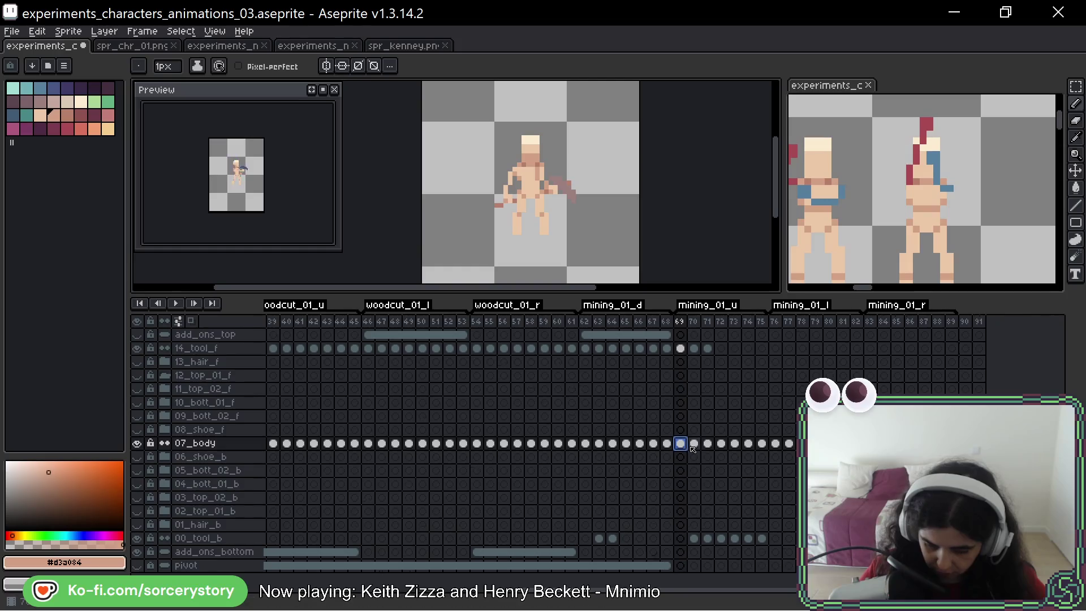
left_click(776, 444)
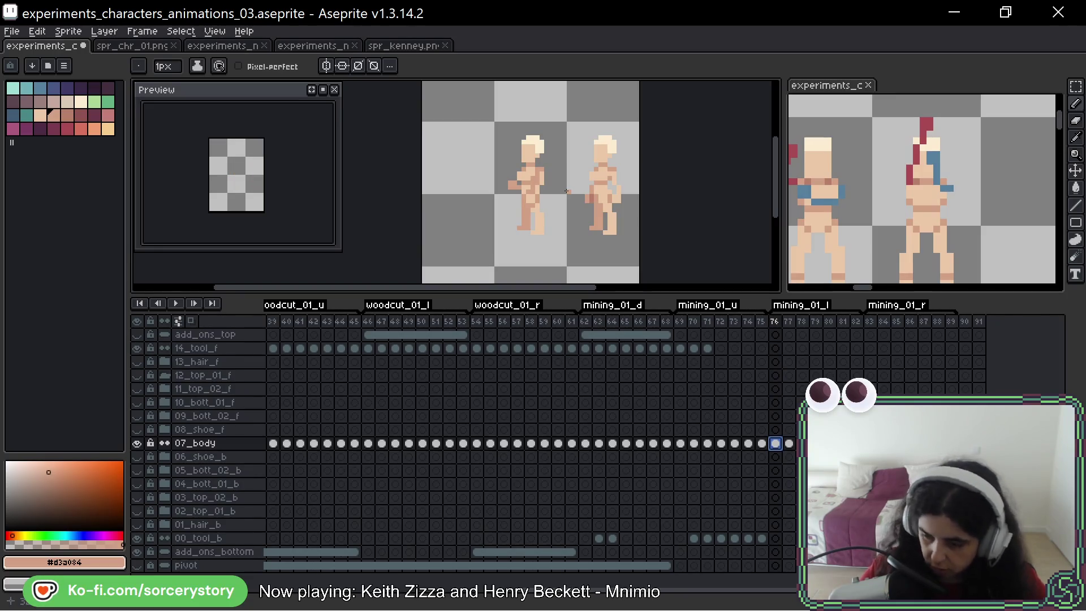
Step: Copy the right-hand figure from frame 76 and paste it into the empty frame 78
key("q")
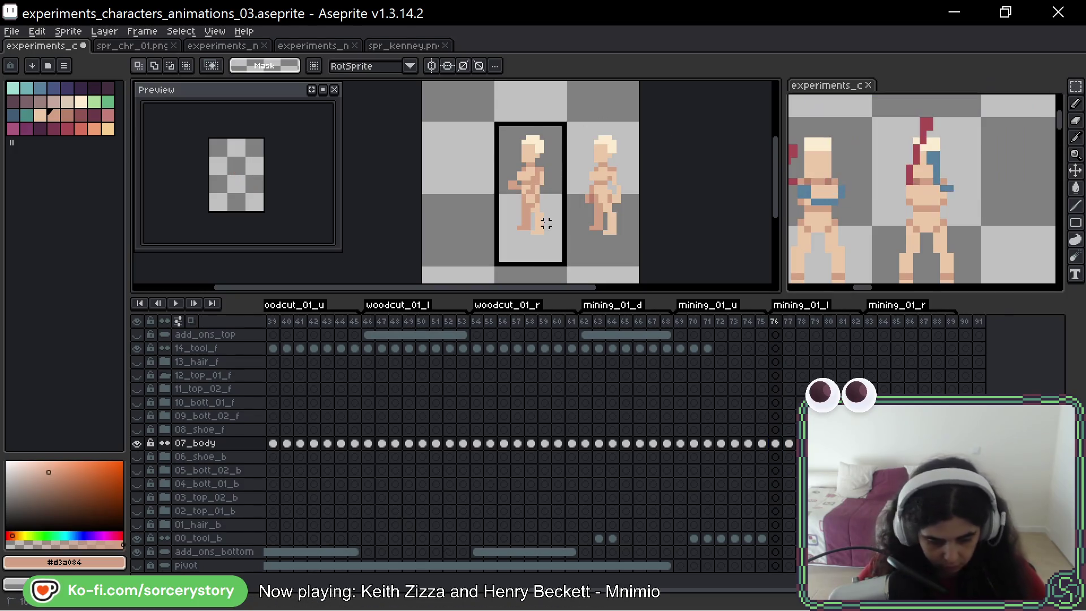
key("Right")
key("Right")
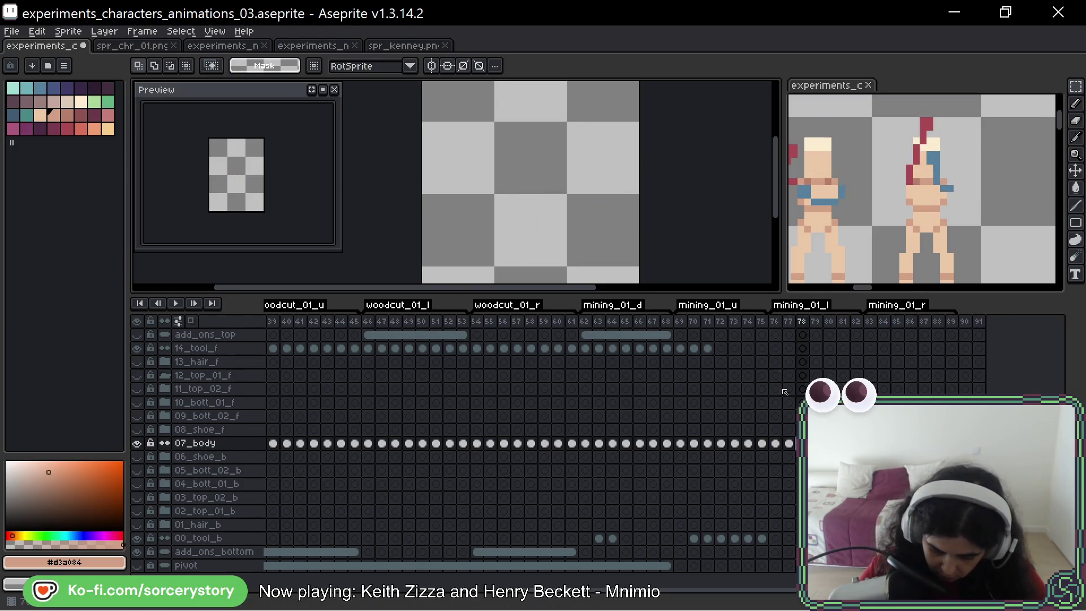
scroll(532, 191, "down", 2)
scroll(532, 191, "up", 3)
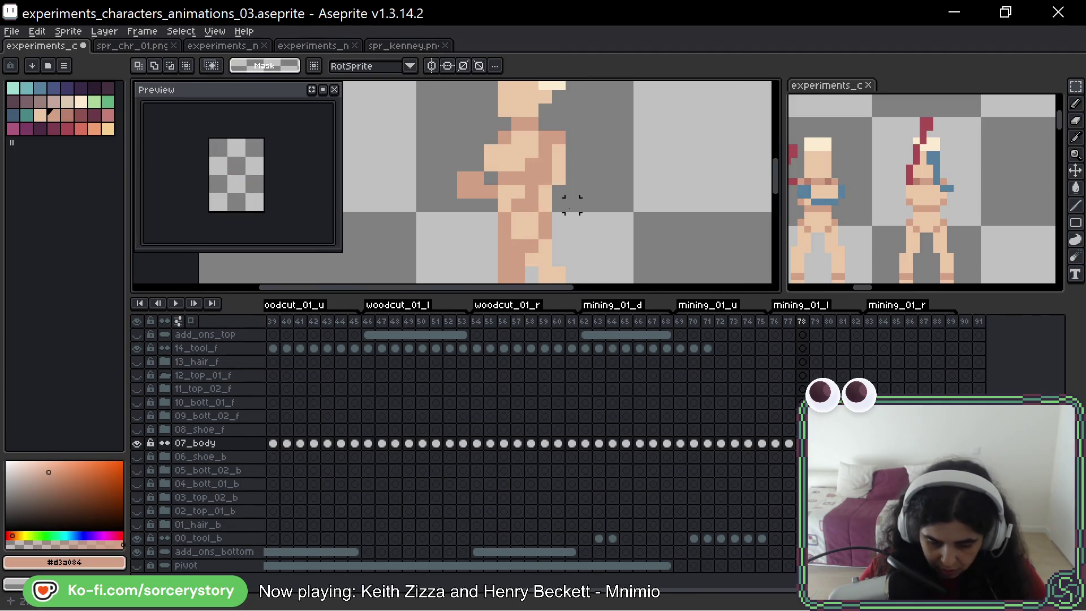
scroll(572, 204, "down", 1)
key("Left")
key("Left")
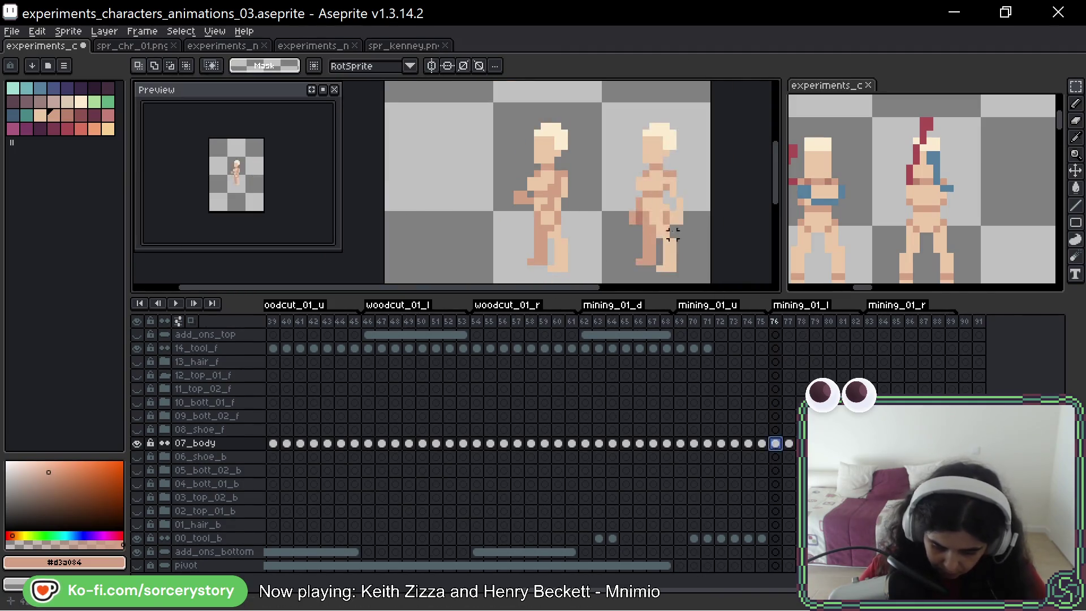
left_click(673, 233)
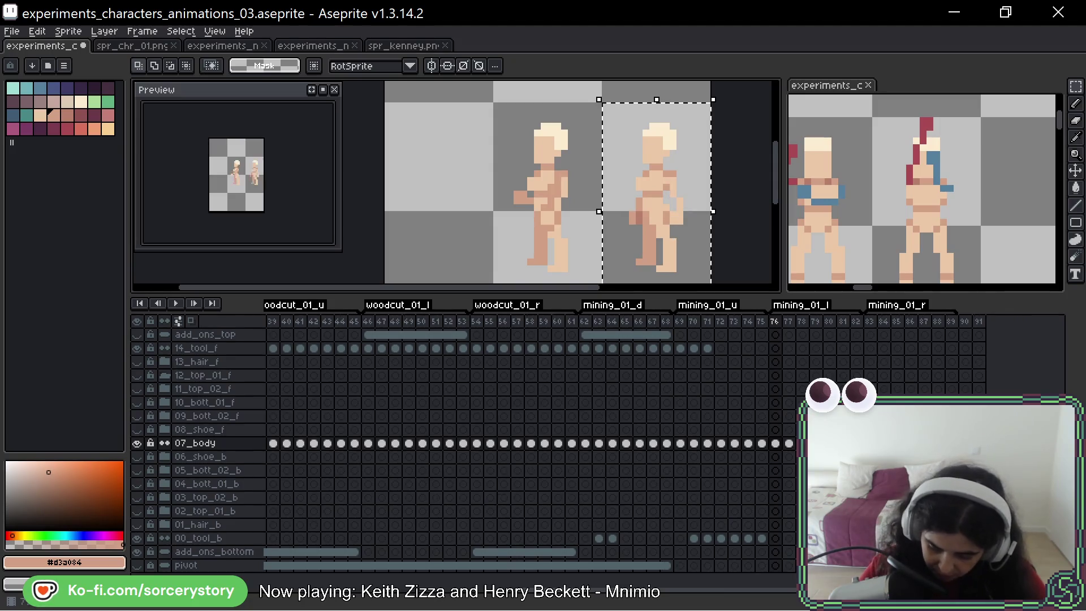
key("Right")
key("Right")
key("Right")
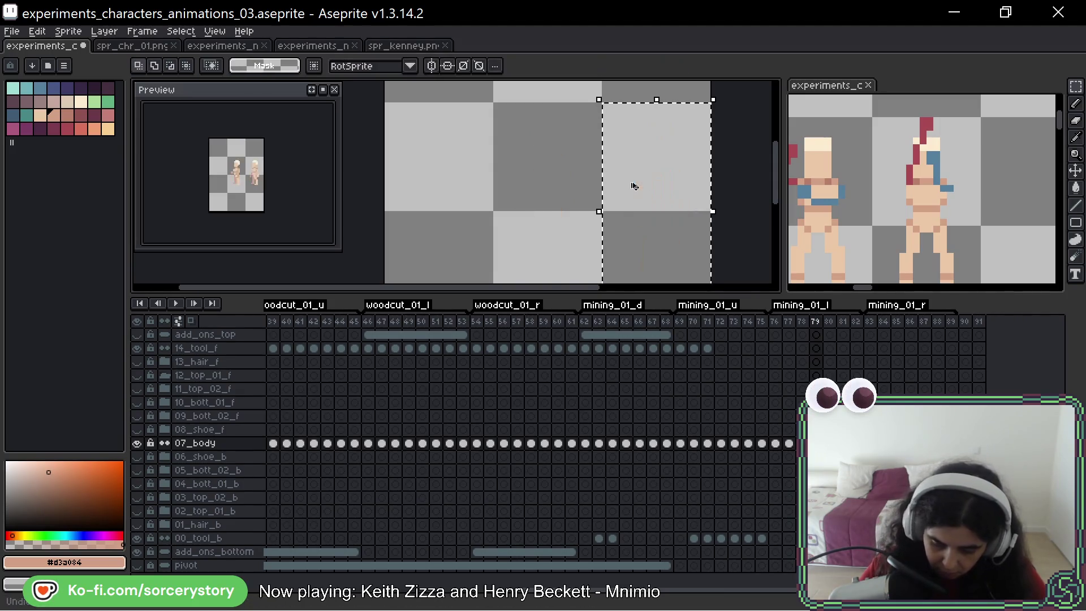
key("Left")
key("ctrl+v")
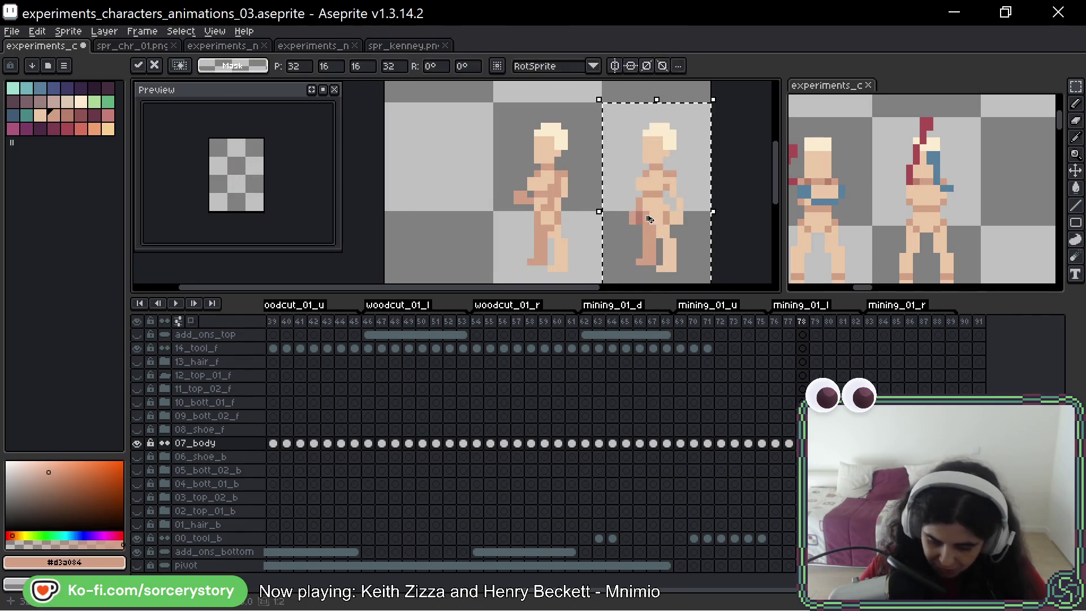
key("Return")
scroll(588, 155, "up", 2)
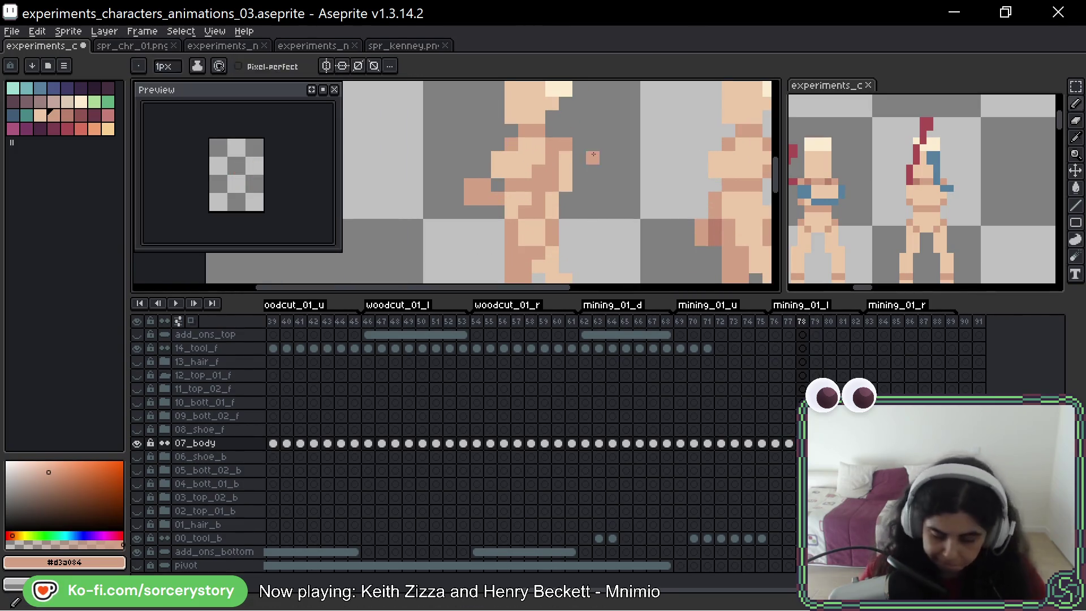
Step: Pick the light skin colour and paint a light pixel on the left figure's torso
mouse_move(707, 123)
left_mouse_down()
mouse_move(638, 125)
mouse_move(668, 110)
left_mouse_up()
left_click(535, 203)
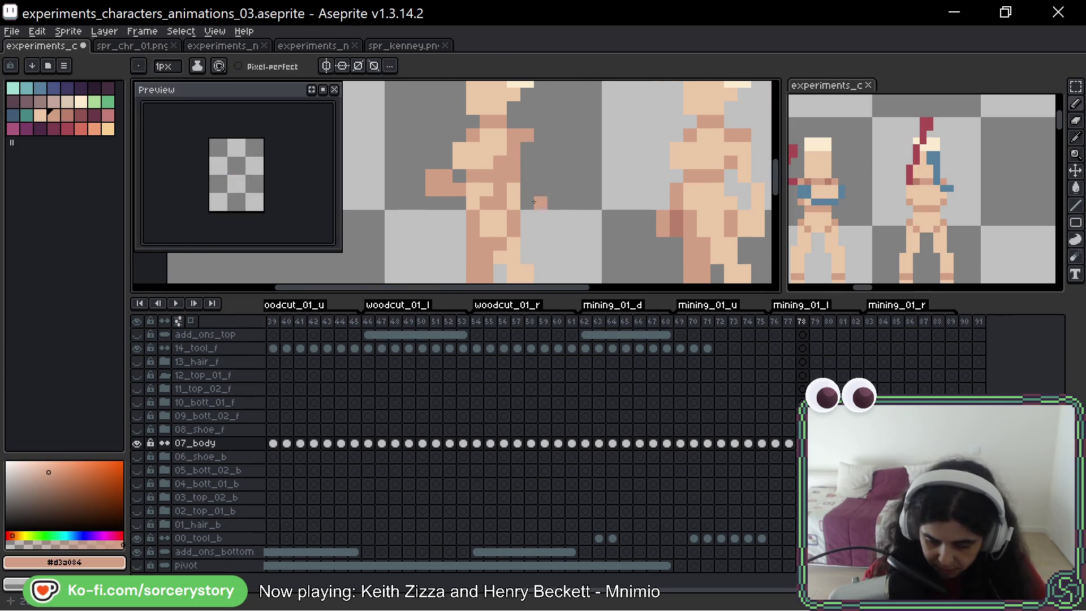
key("ctrl+z")
left_click(506, 167, "alt")
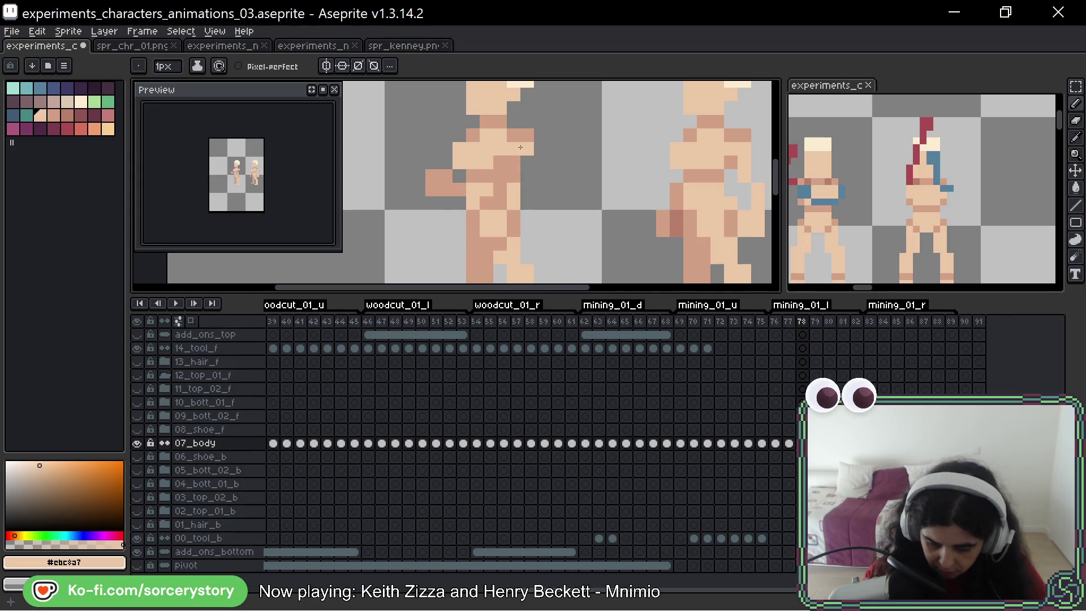
left_click(525, 164)
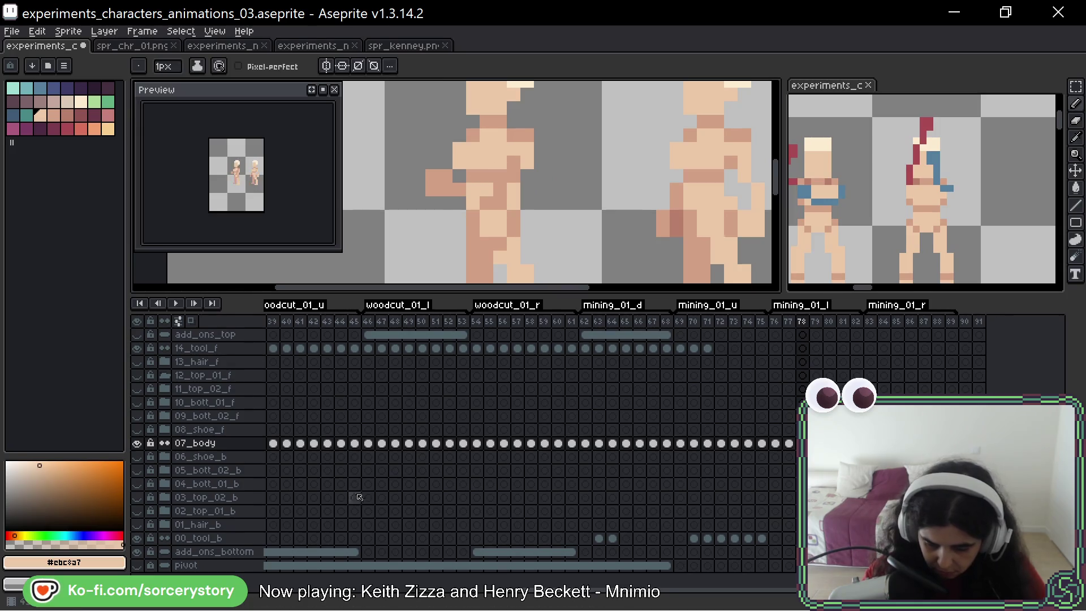
Step: Erase the left figure's outstretched arm and repaint darker torso pixels in light skin
mouse_move(445, 188)
left_mouse_down()
mouse_move(438, 194)
mouse_move(430, 177)
left_mouse_up()
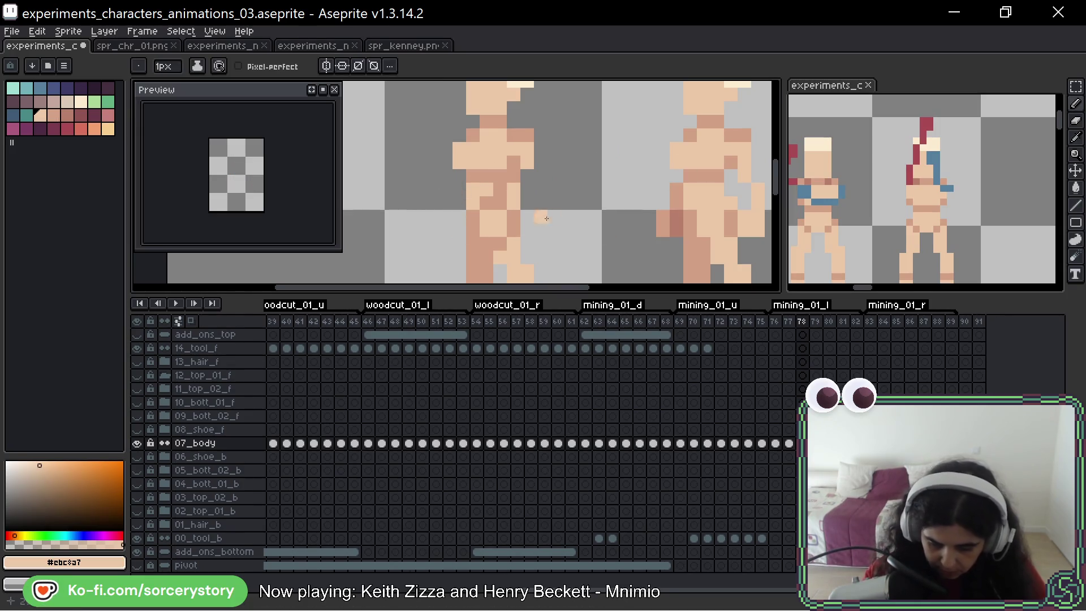
left_click_drag(560, 215, 546, 181)
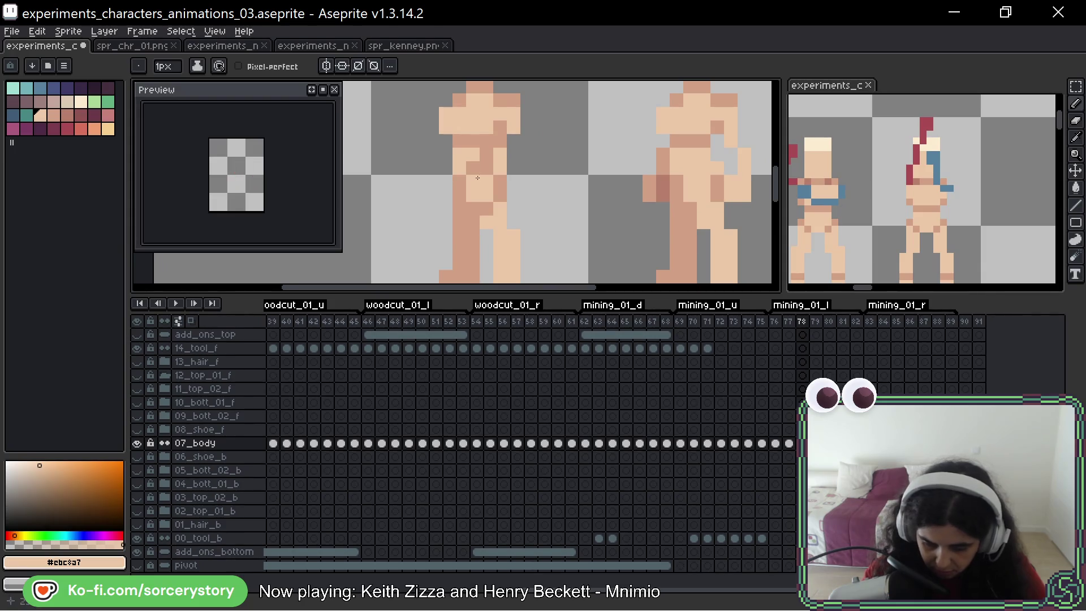
left_click(485, 141)
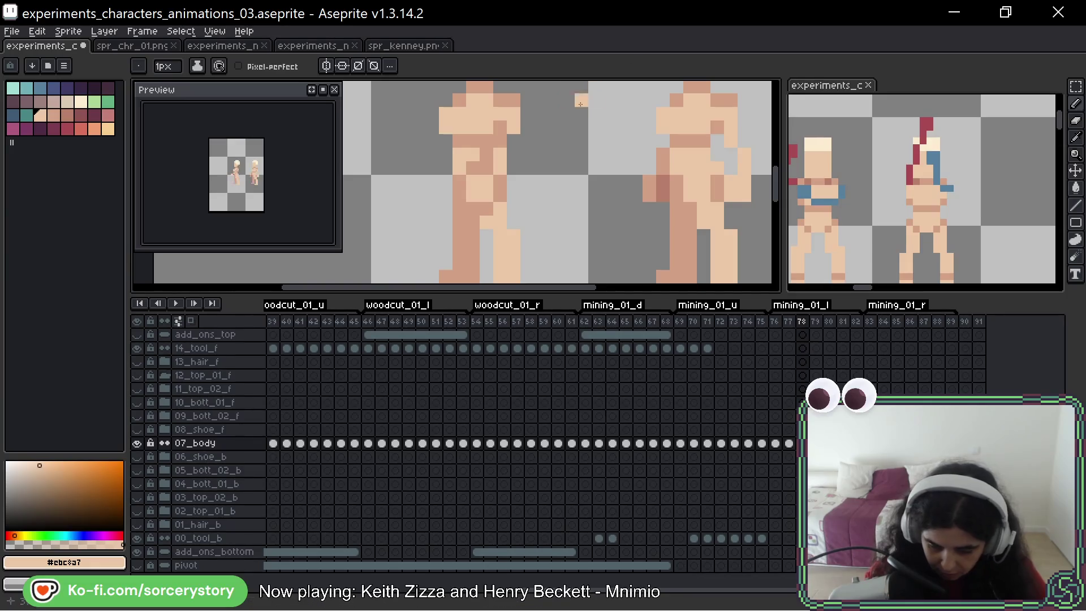
left_click(500, 141)
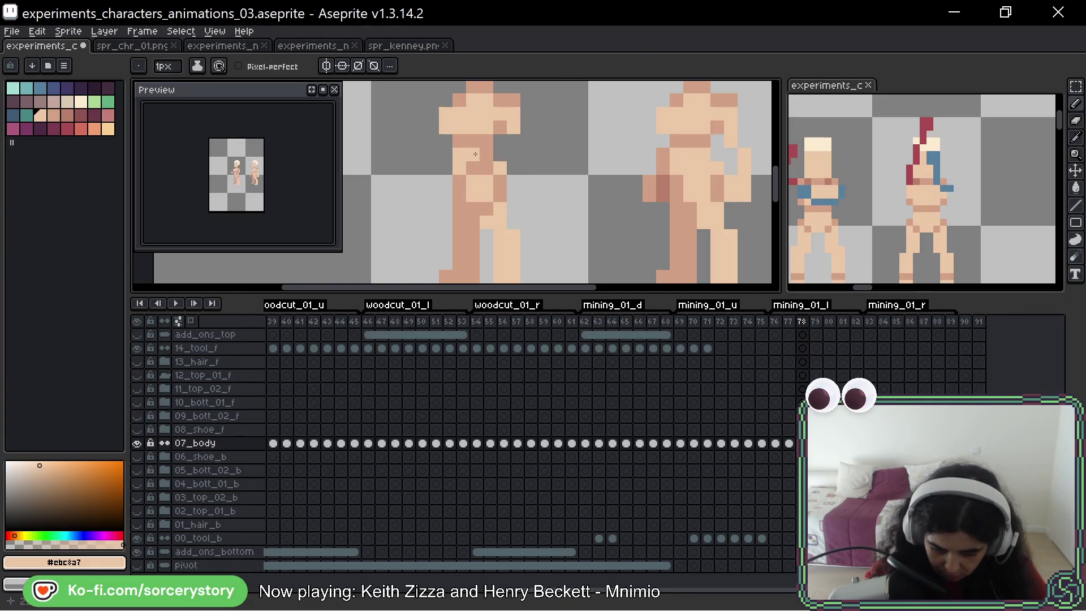
left_click_drag(475, 154, 479, 204)
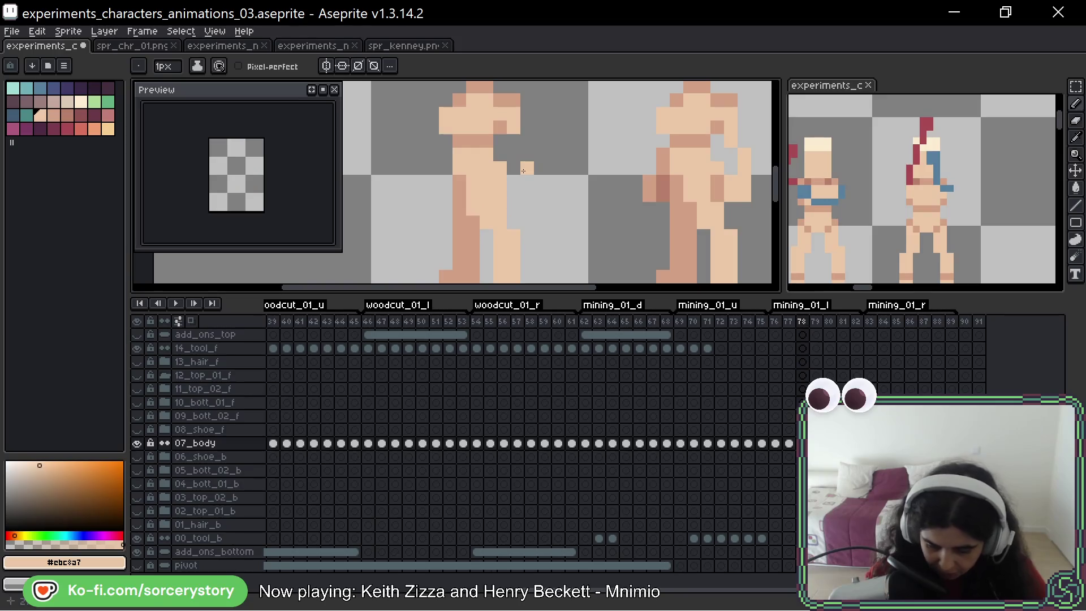
Step: Pick the darker leg skin tone and place a darker pixel between the figures
left_click(467, 249, "alt")
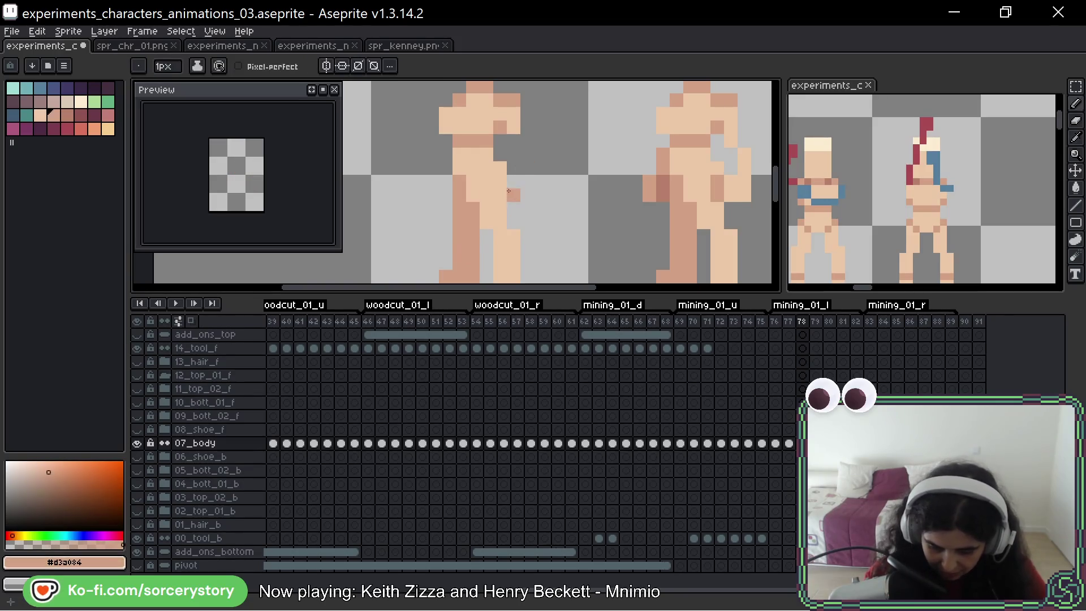
mouse_move(635, 204)
left_mouse_down()
mouse_move(587, 164)
mouse_move(577, 204)
left_mouse_up()
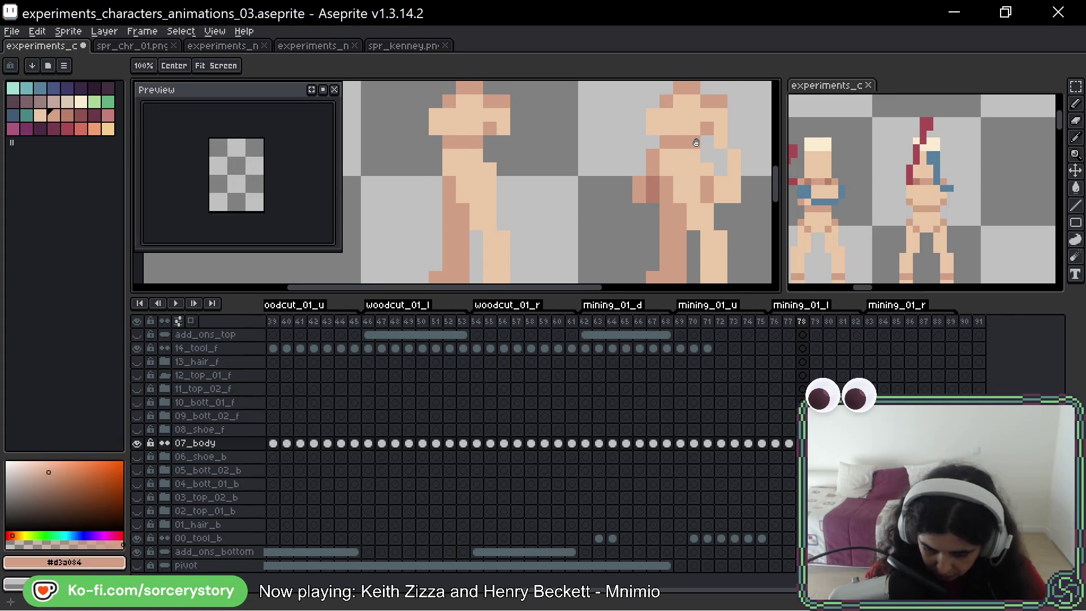
left_click(570, 233)
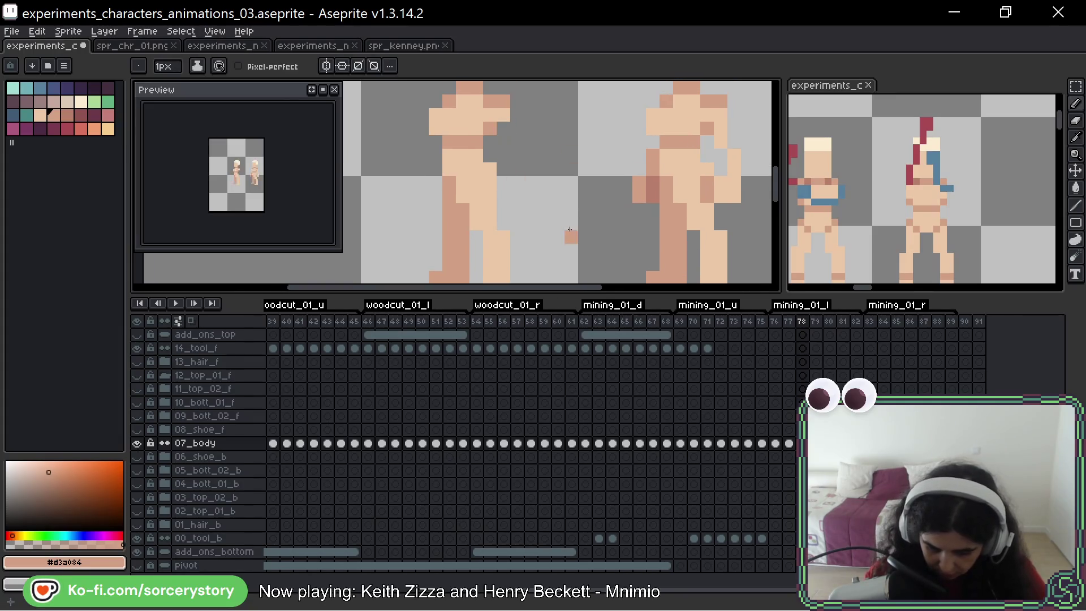
left_click_drag(569, 229, 548, 111)
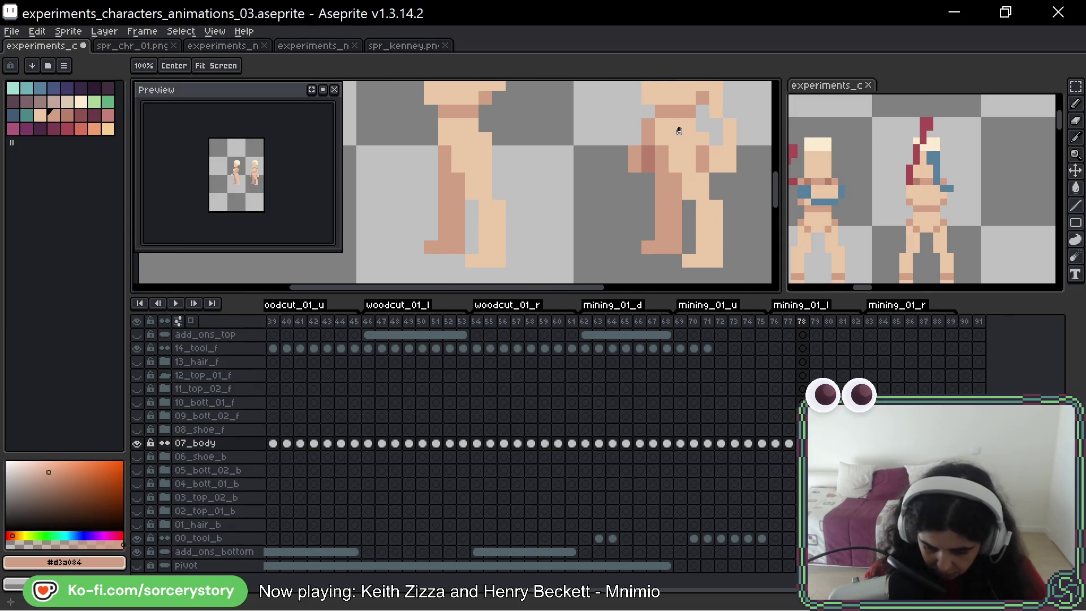
left_click_drag(678, 131, 667, 146)
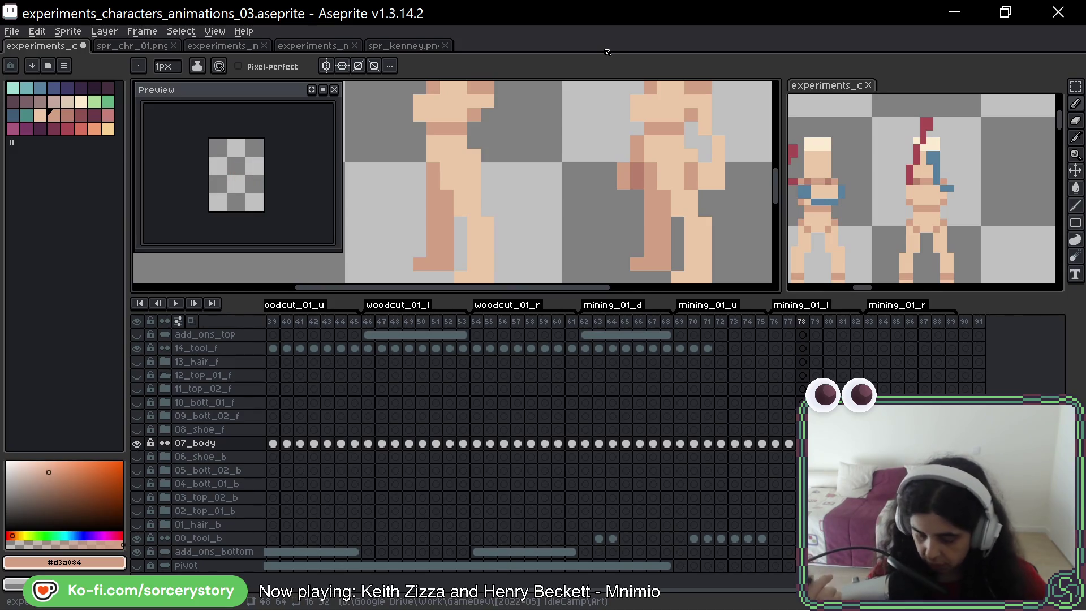
Step: Duplicate the figure's tile into the tile on its left on frame 78
key("minus")
key("minus")
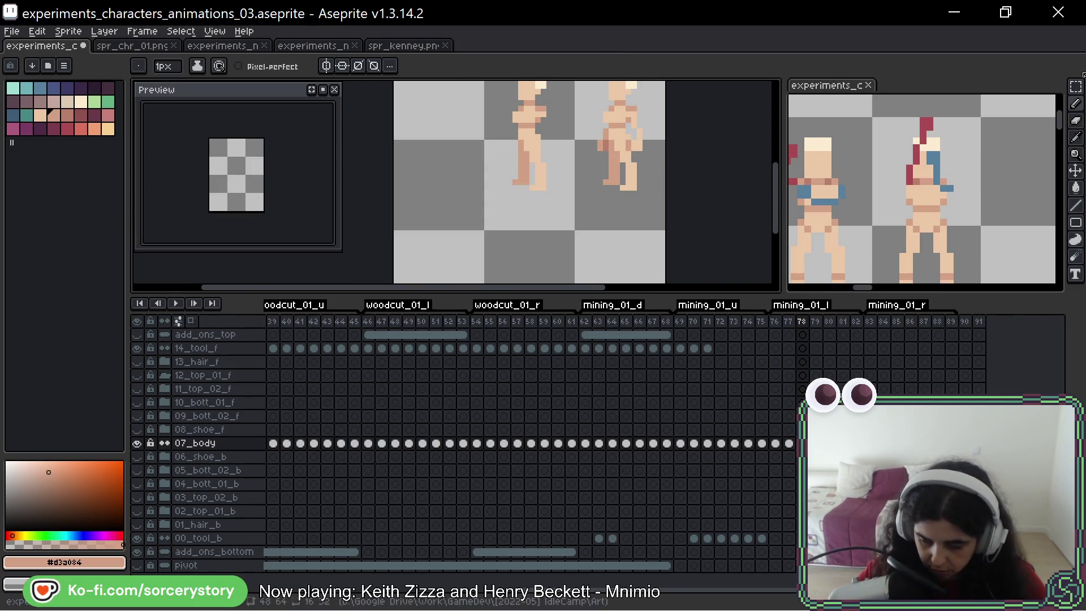
left_click(1075, 86)
left_click_drag(531, 115, 598, 229)
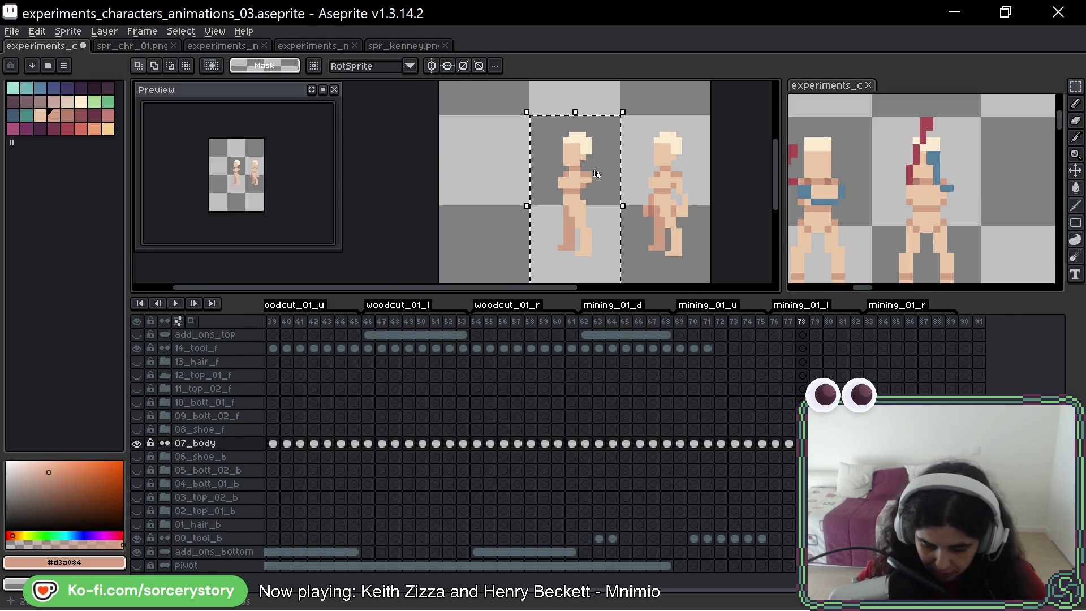
left_click_drag(595, 174, 504, 173, "ctrl")
key("ctrl+d")
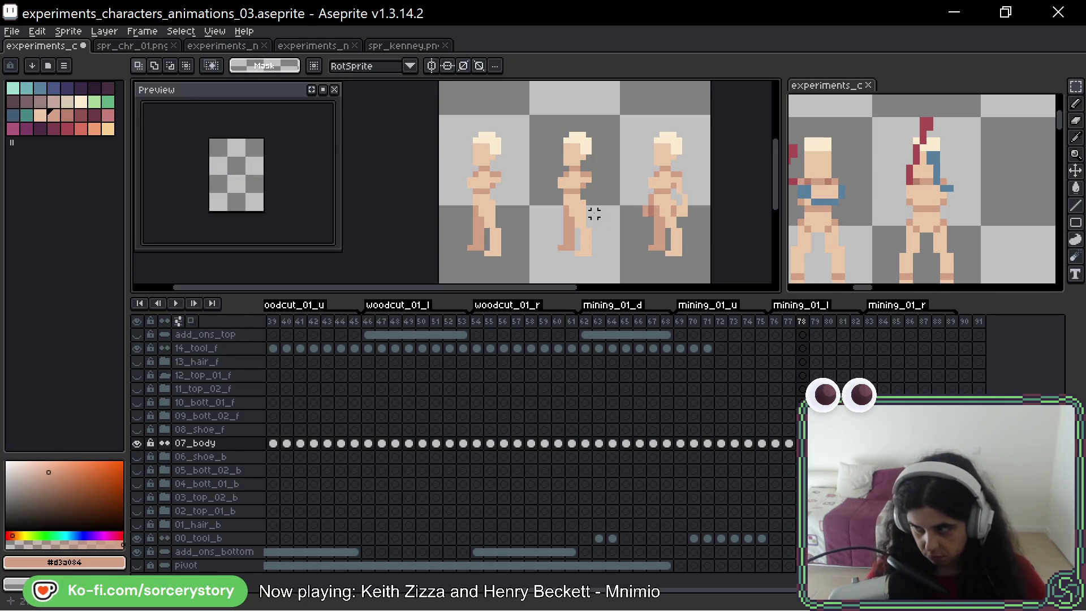
left_click_drag(633, 186, 626, 170)
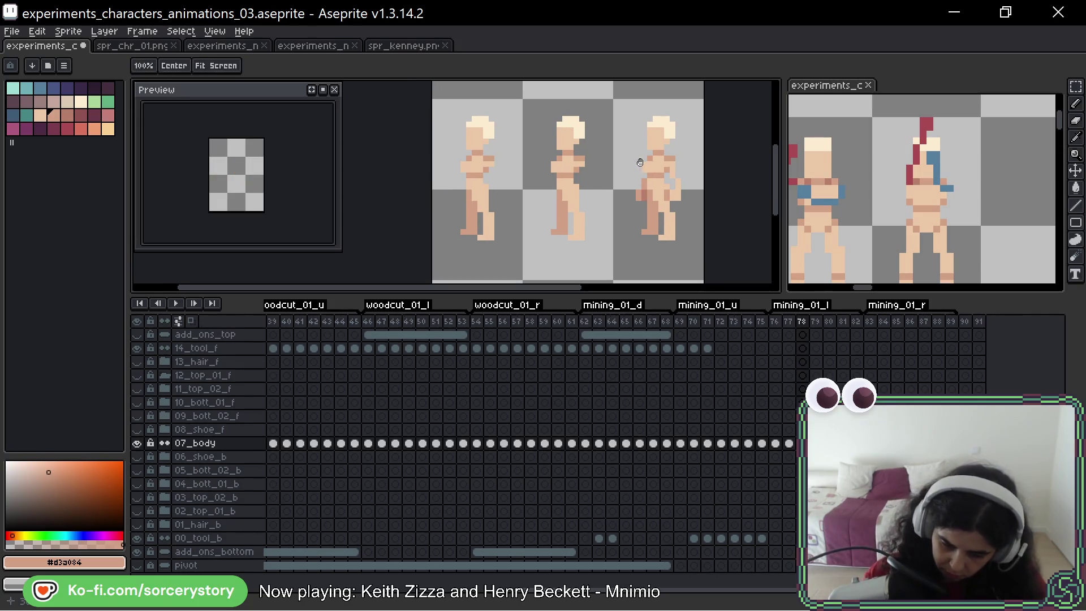
key("b")
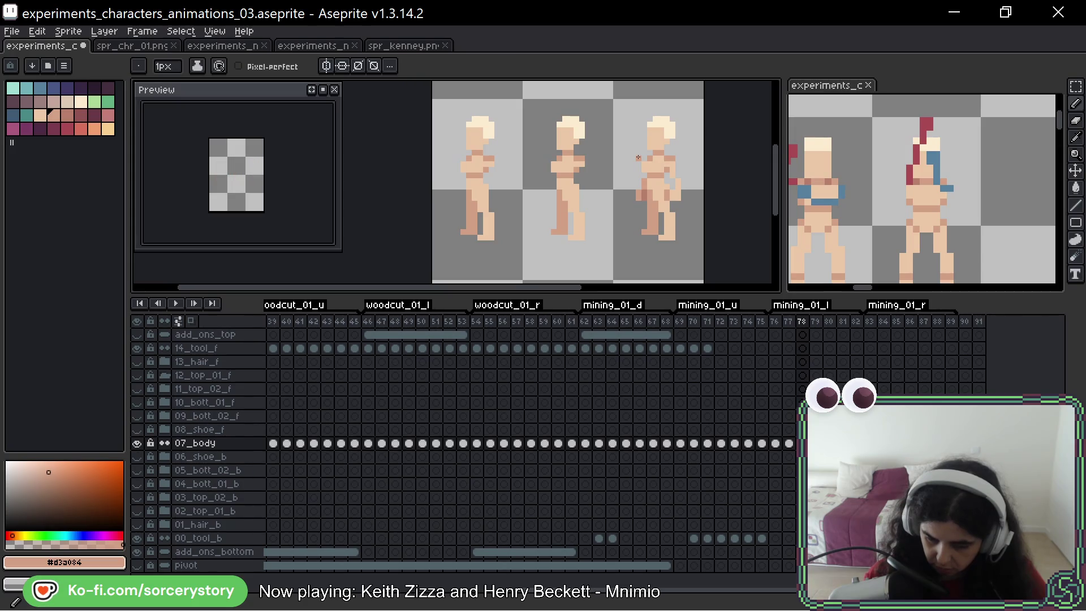
Step: Stop the animation preview and adjust the canvas view
left_click(323, 89)
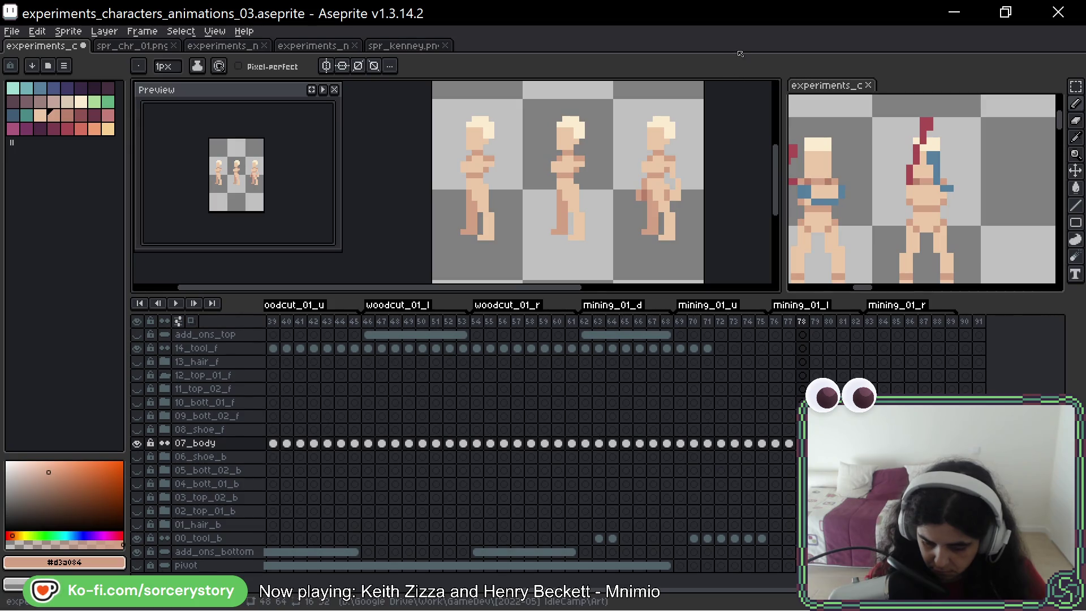
key("space")
key("b")
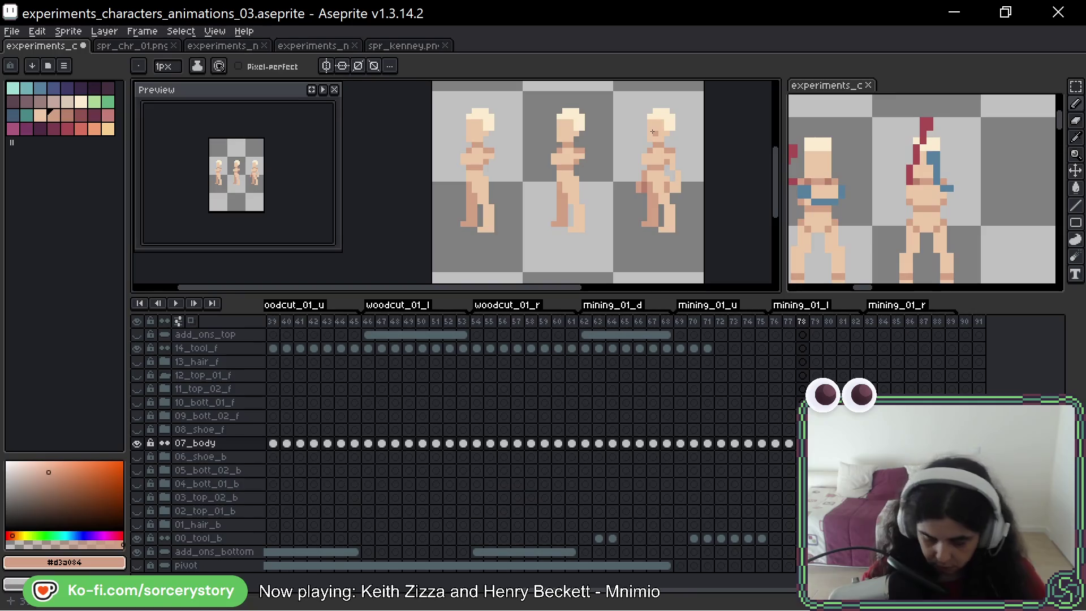
left_click_drag(653, 132, 650, 135)
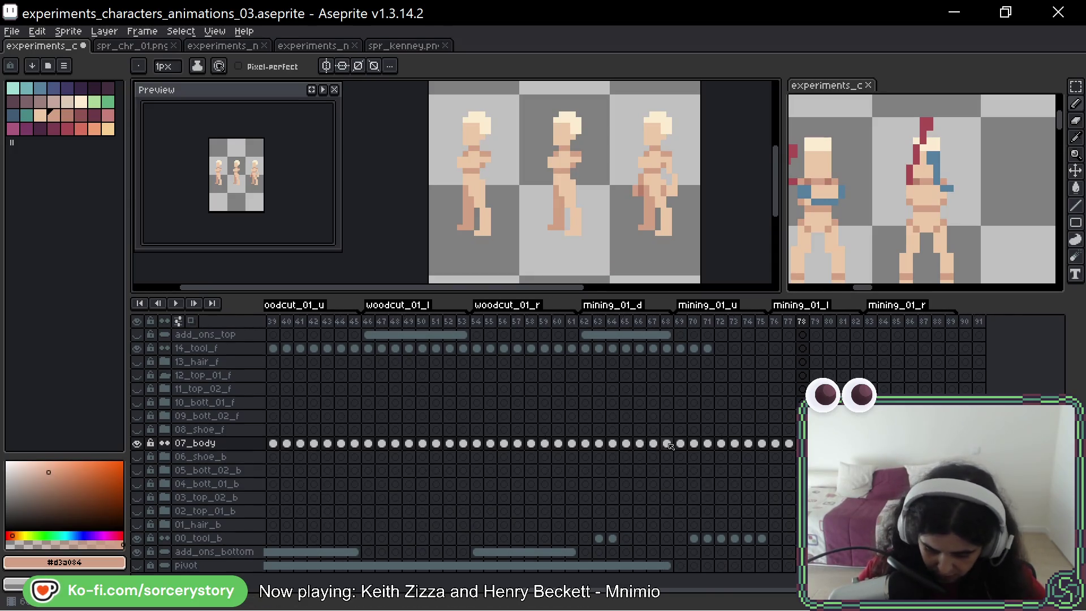
Step: Check frame 71, then compare frame 78 against frame 77 with the middle figure in view
left_click(708, 444)
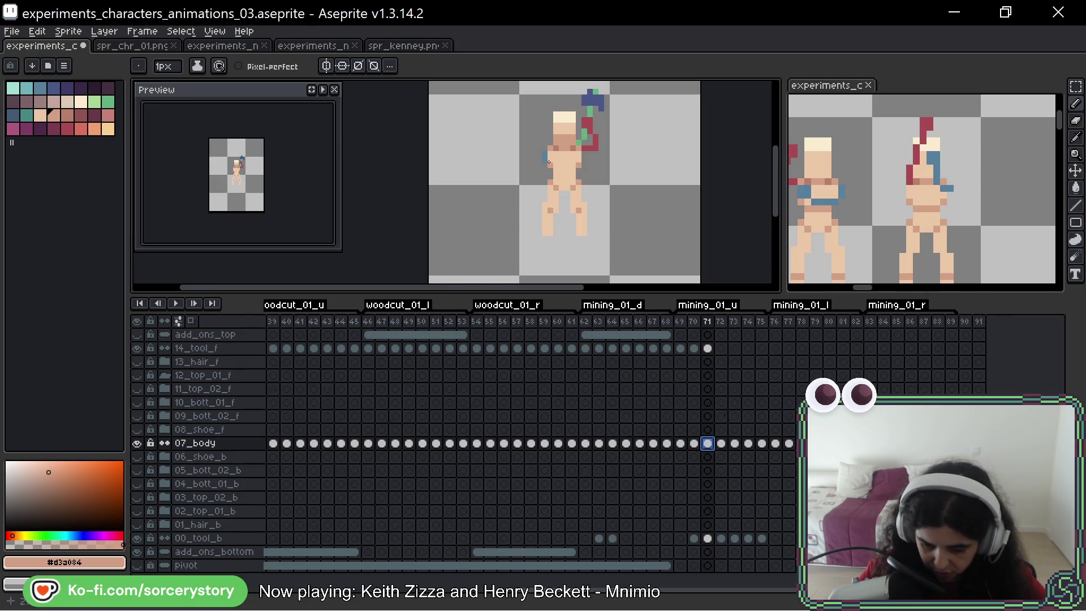
left_click(803, 444)
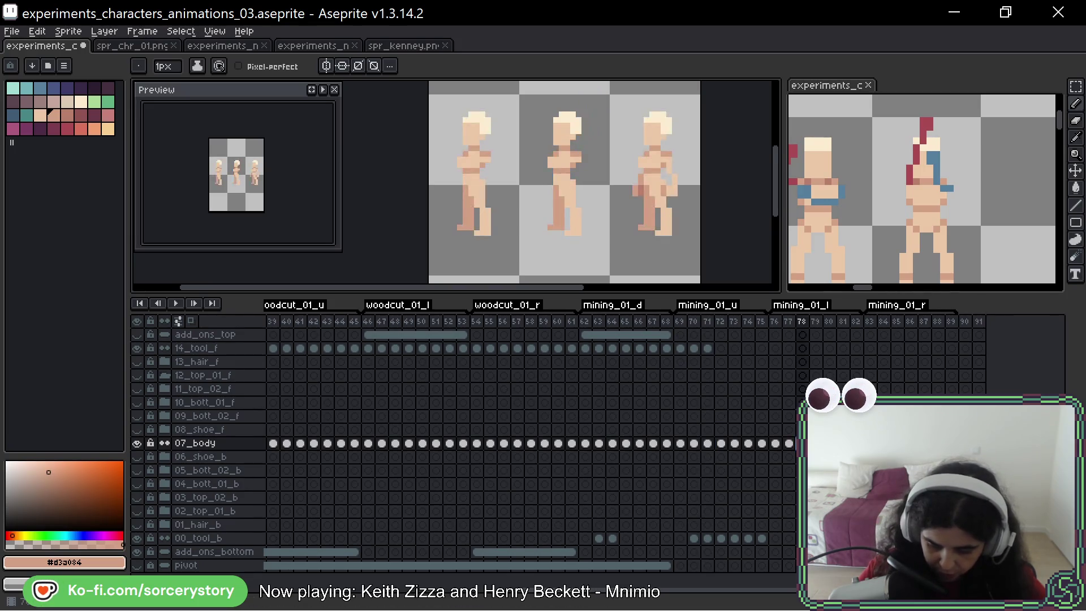
left_click_drag(573, 131, 568, 168)
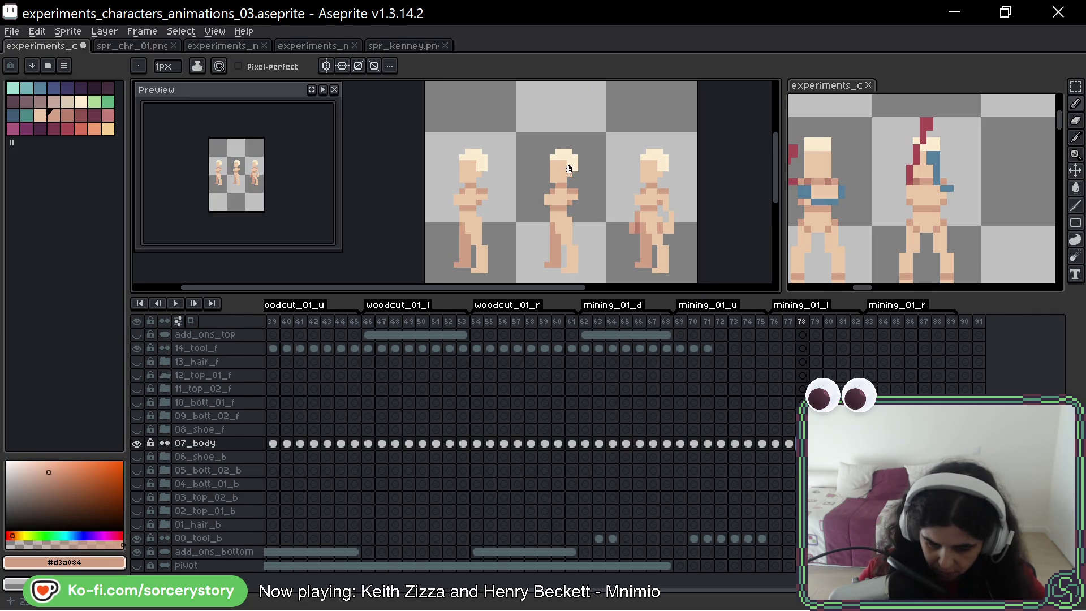
key("Left")
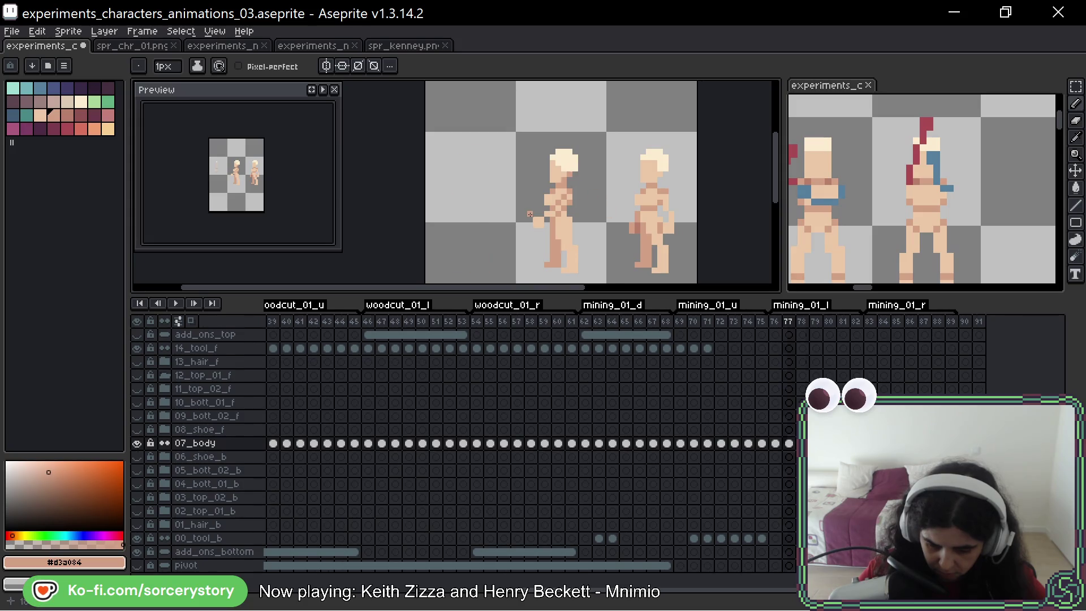
key("Right")
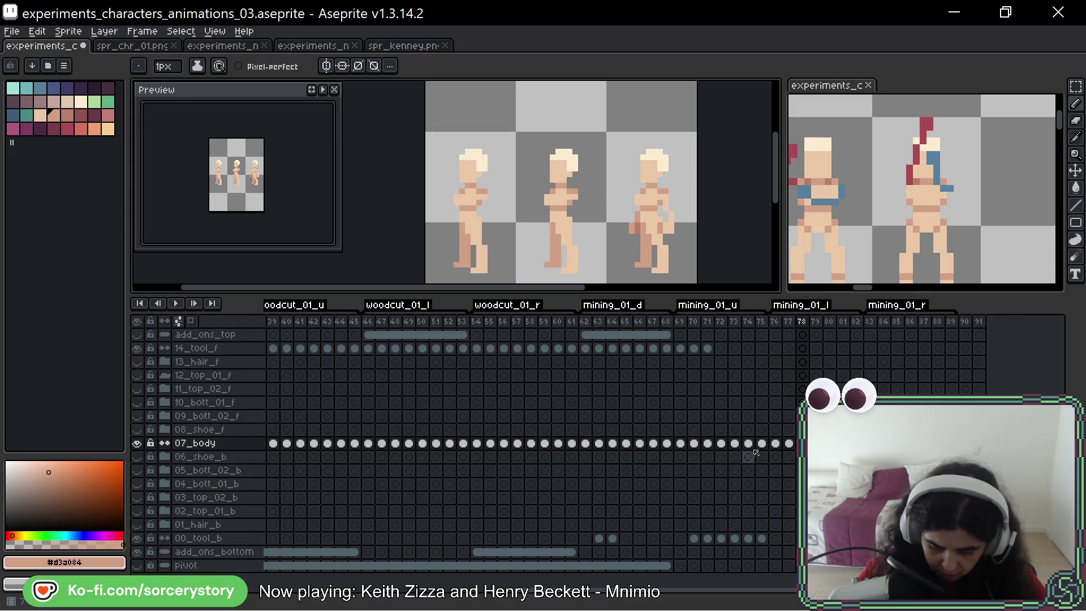
left_click(198, 538)
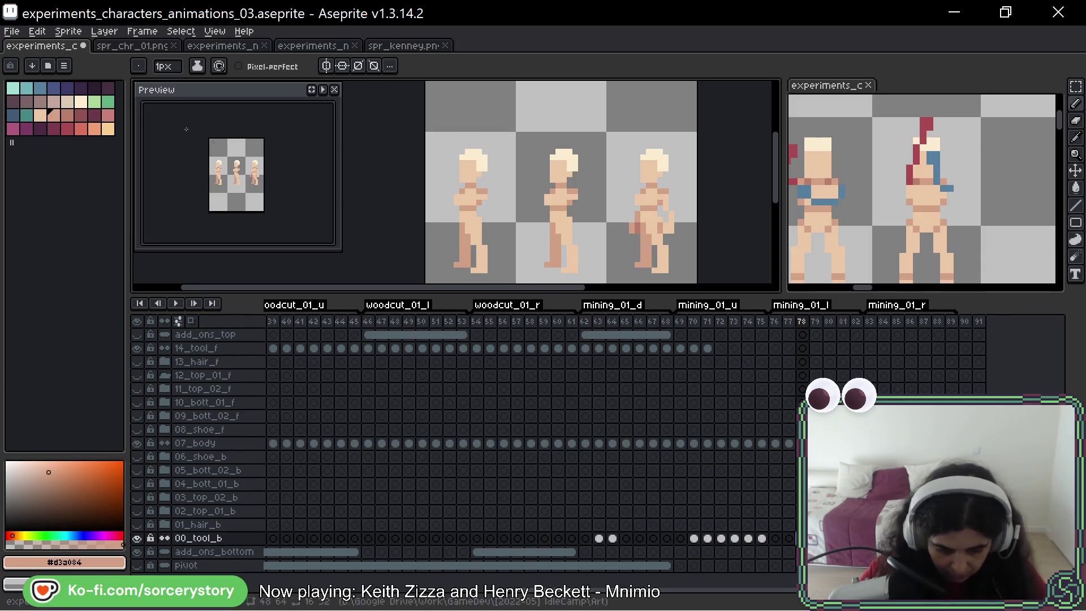
Step: Draw a green pickaxe stroke across the middle figure and Magic Wand-select its body pose
left_click(108, 102)
left_click_drag(529, 191, 599, 139)
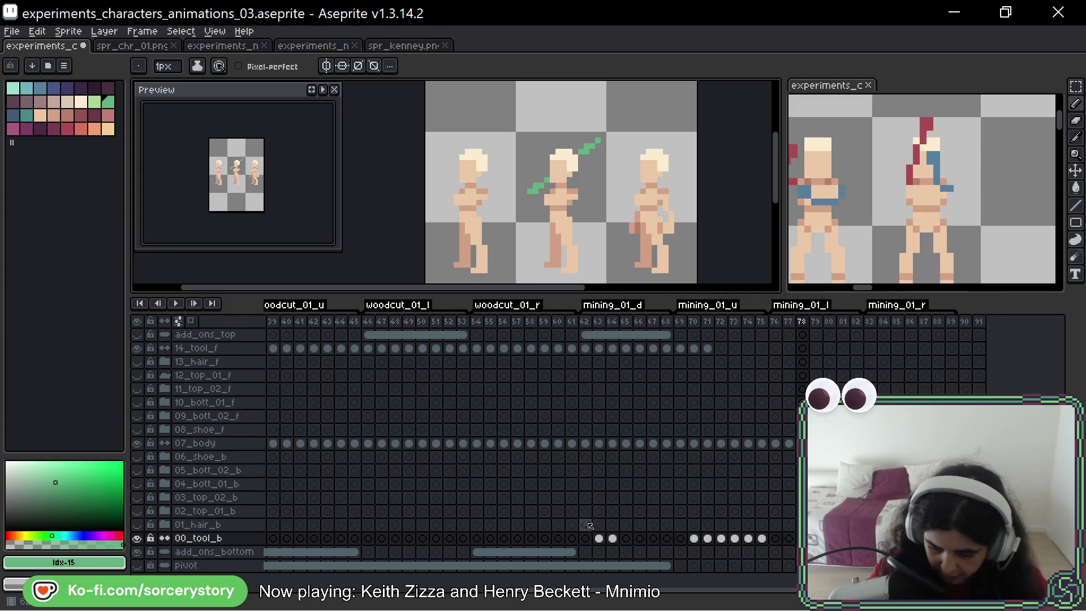
key("w")
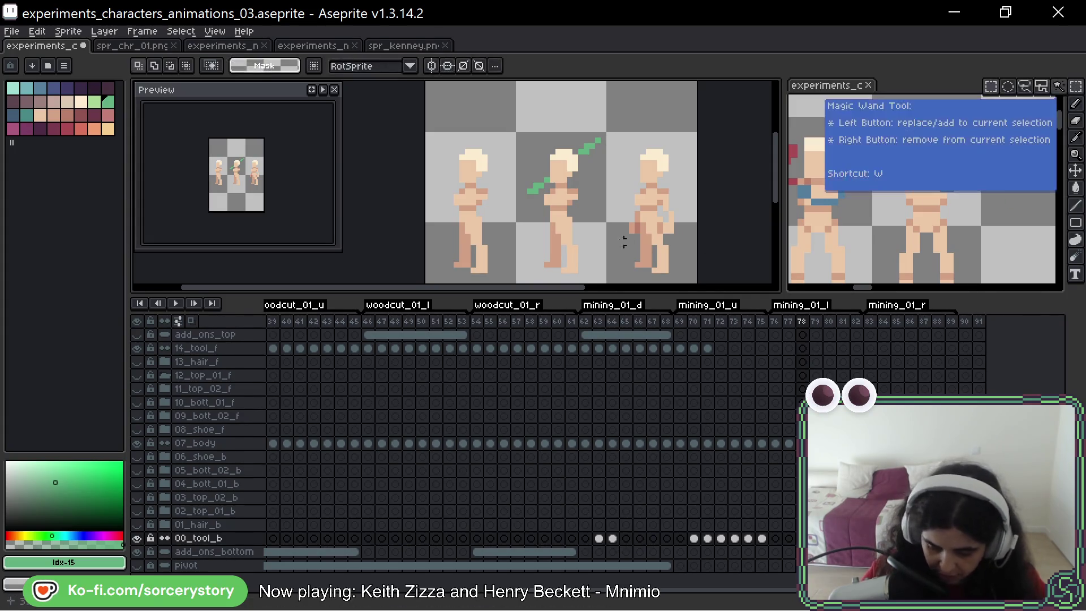
left_click(575, 237)
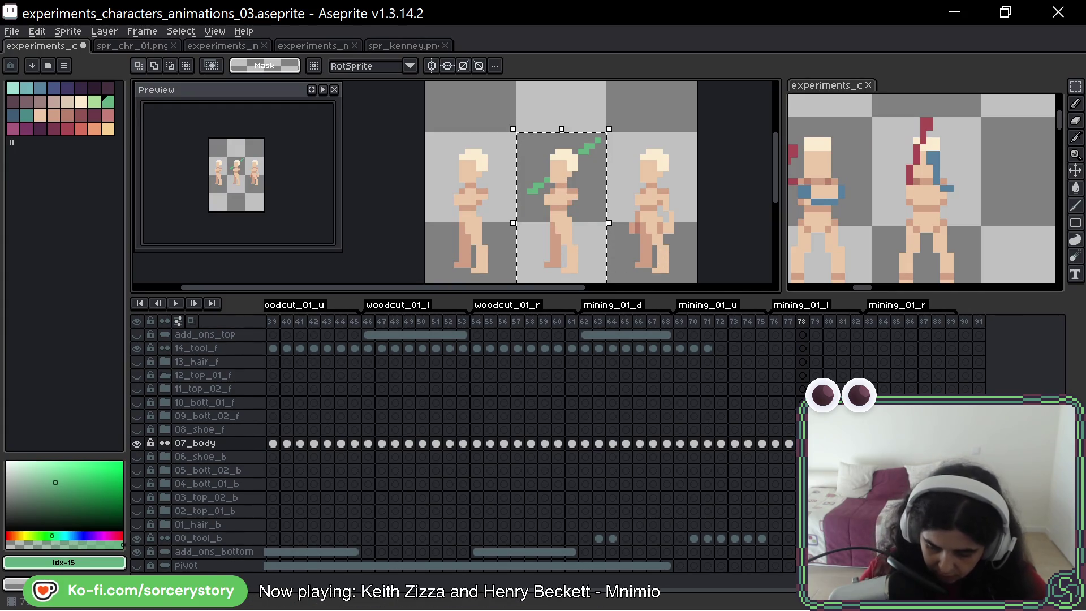
Step: Paste the body pose into each of frames 79, 80, 81 and 82
key("period")
key("ctrl+v")
key("Return")
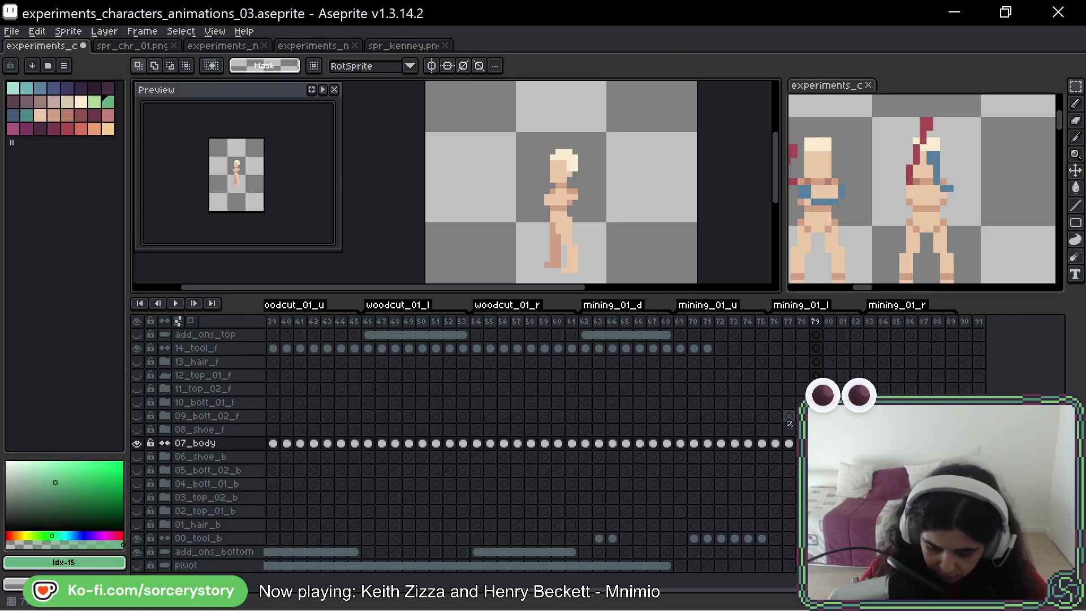
key("period")
key("ctrl+v")
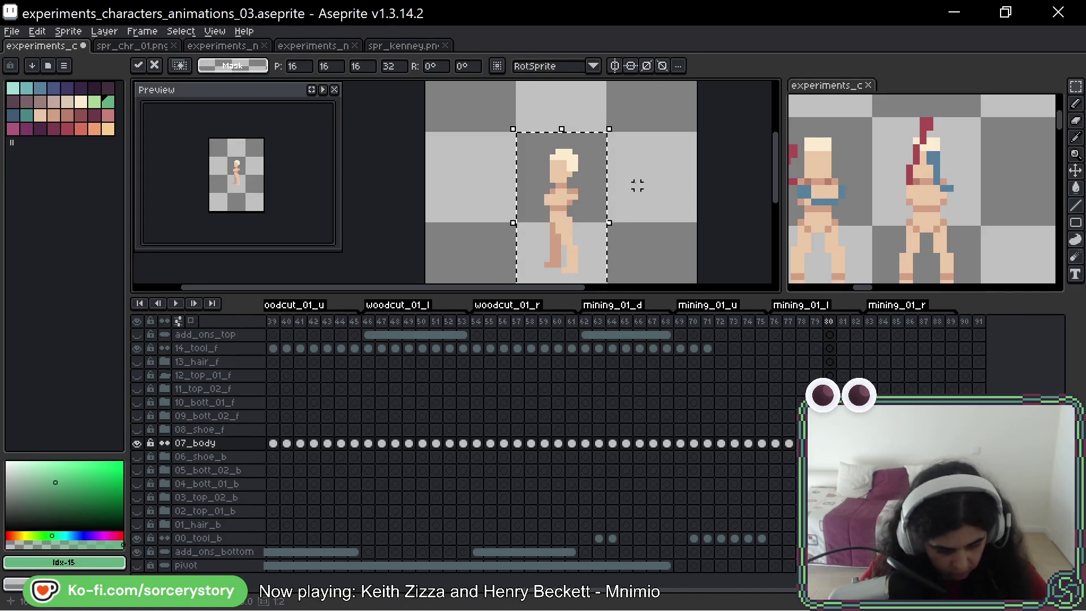
key("Return")
key("period")
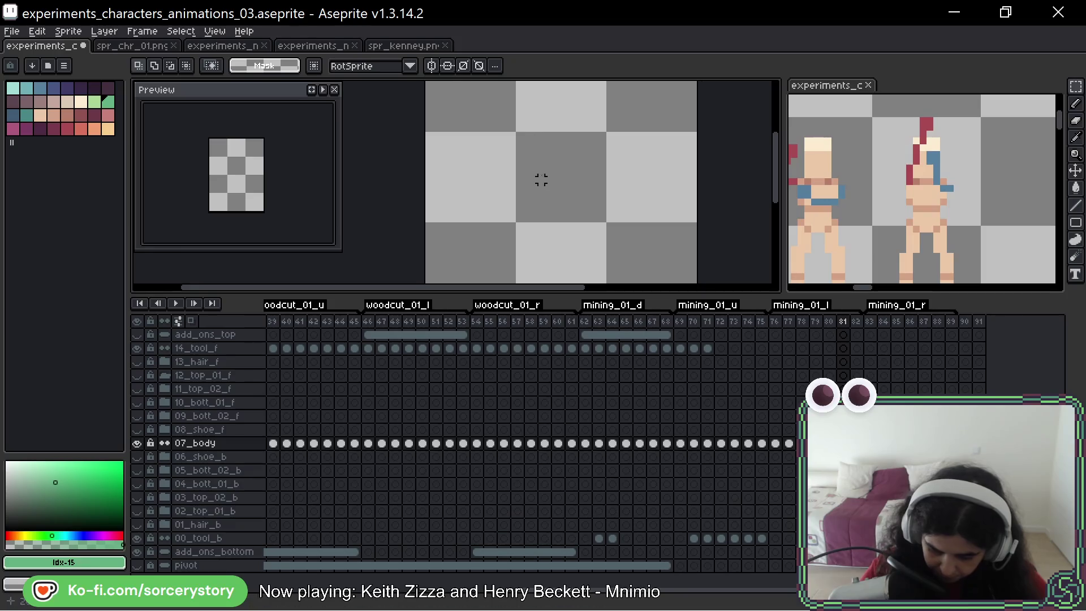
key("ctrl+v")
key("Return")
key("period")
key("ctrl+v")
key("Return")
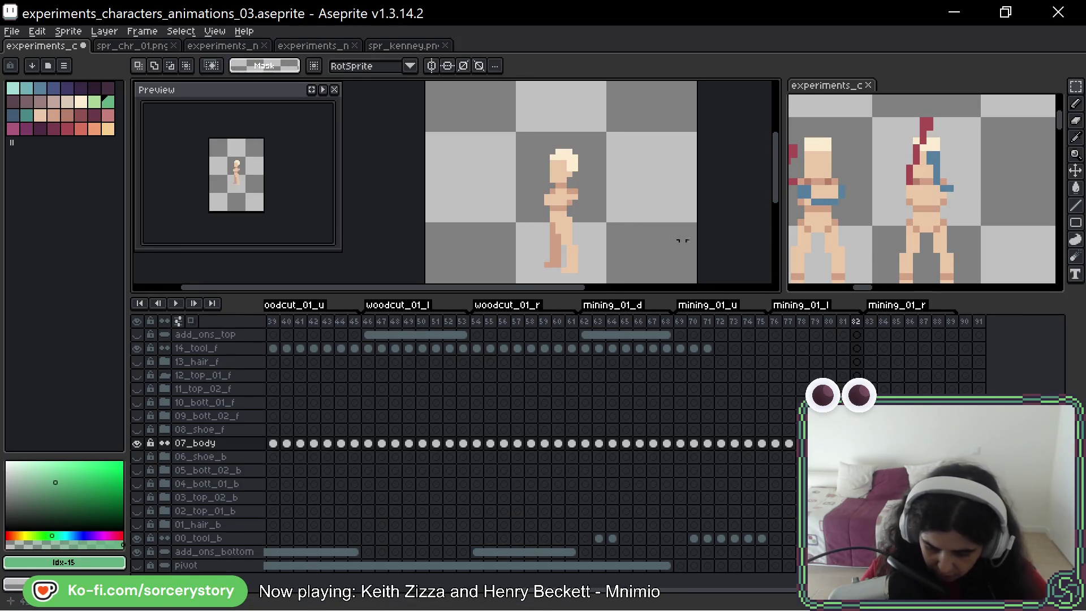
Step: Return to frame 78 on the 00_tool_b layer and drop the selection
key("comma")
key("comma")
key("comma")
key("Down")
key("Down")
key("Down")
key("comma")
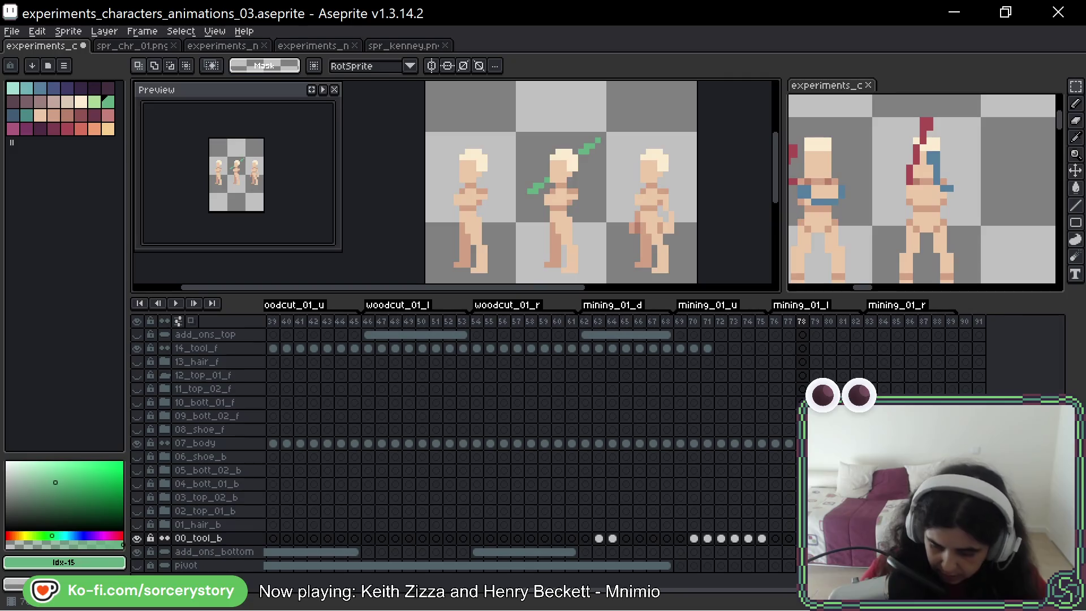
key("Return")
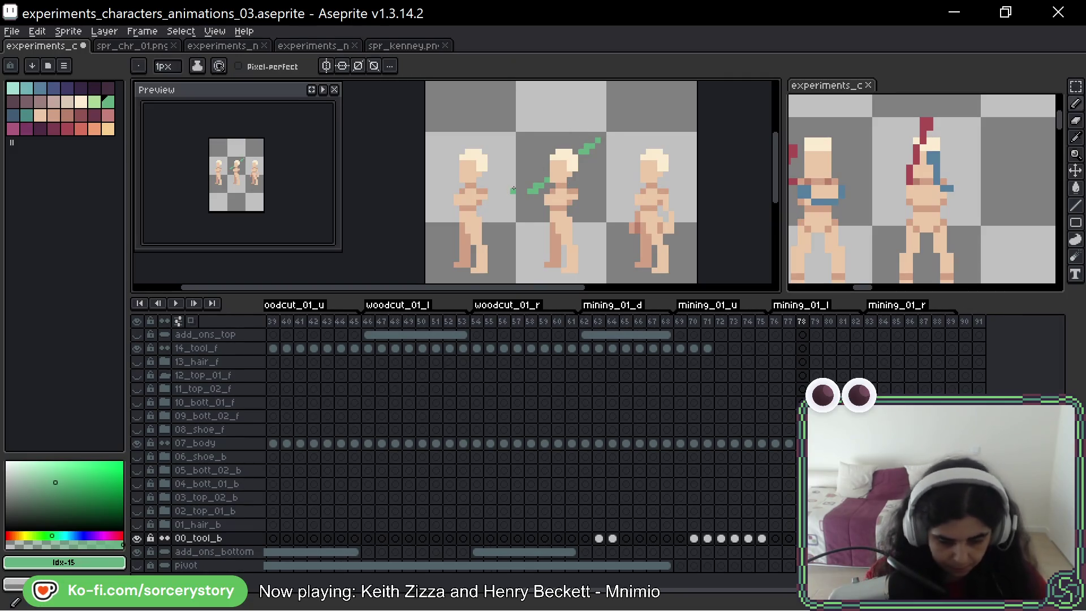
Step: Draw a raised green pickaxe line on frame 79 and a lowered one on frame 80
key("period")
left_click_drag(525, 156, 609, 99)
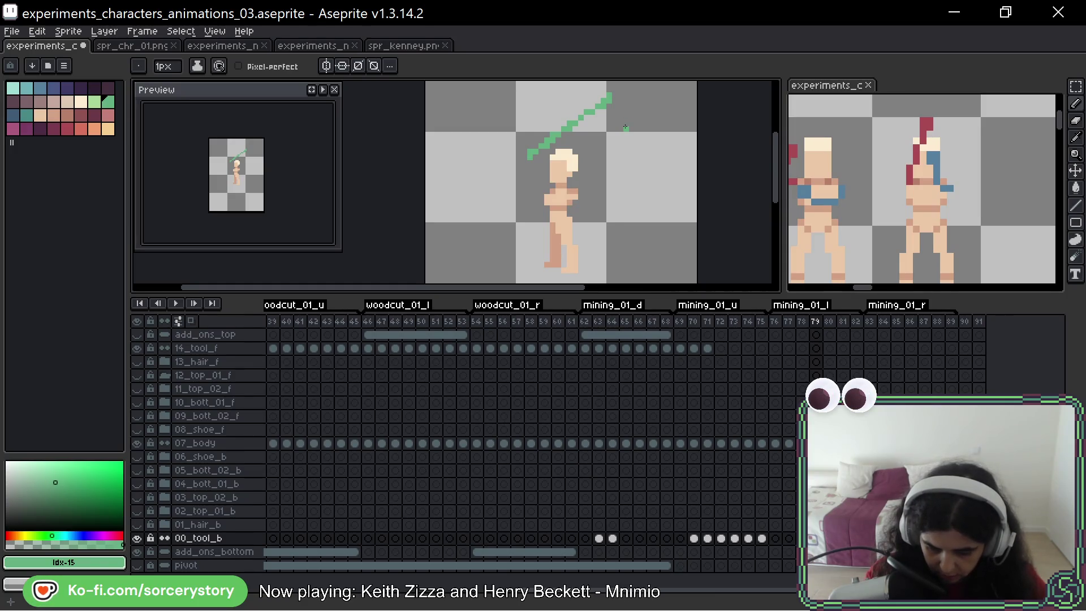
key("Right")
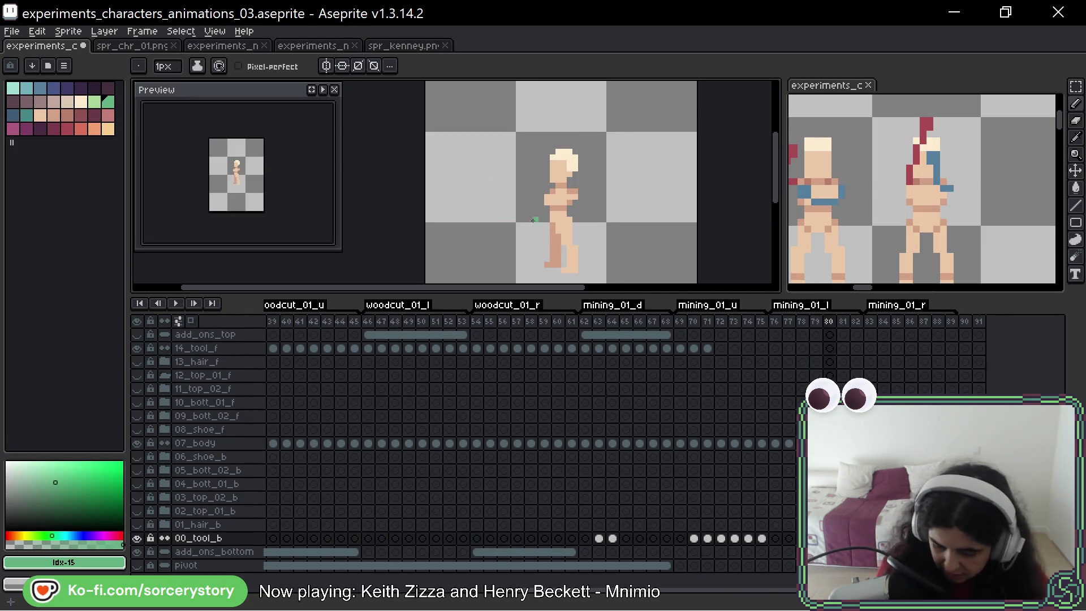
left_click_drag(534, 215, 450, 259)
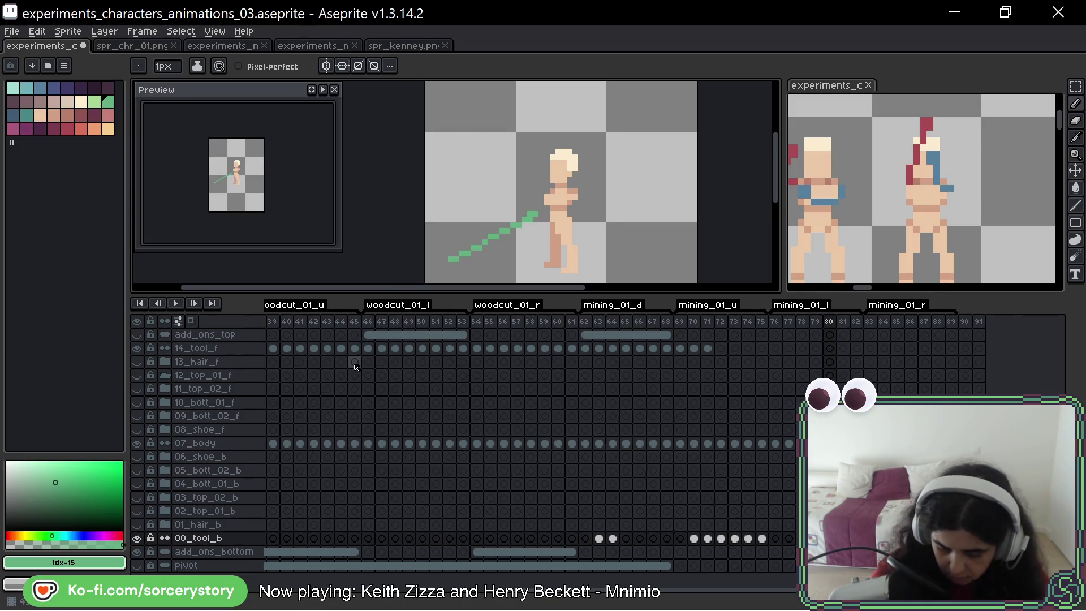
Step: Add pixels at the lowered line's end to form a square pickaxe head
scroll(412, 171, "down", 2)
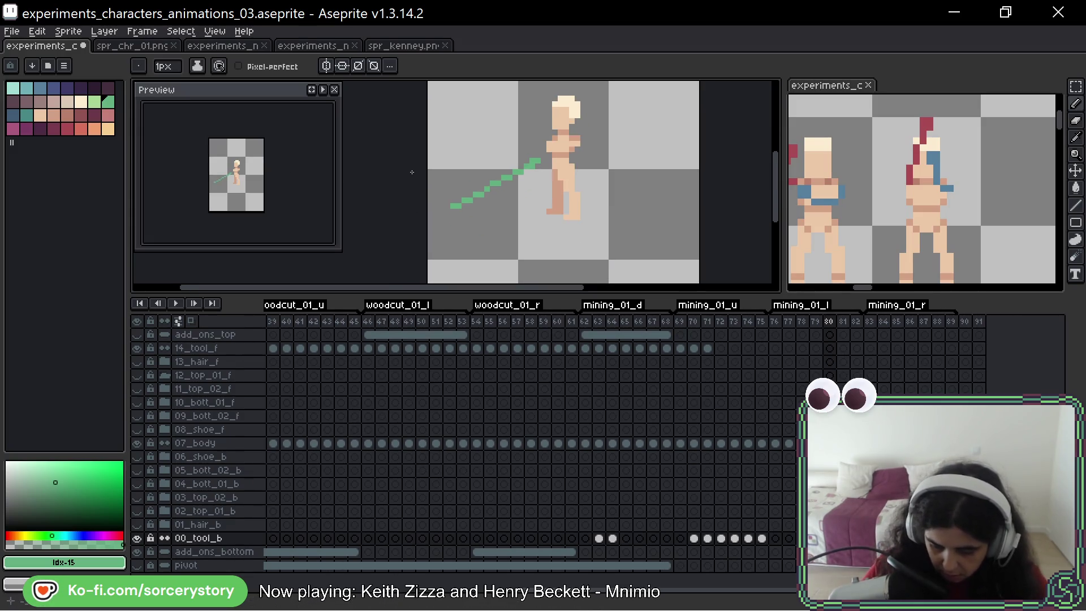
left_click(464, 216)
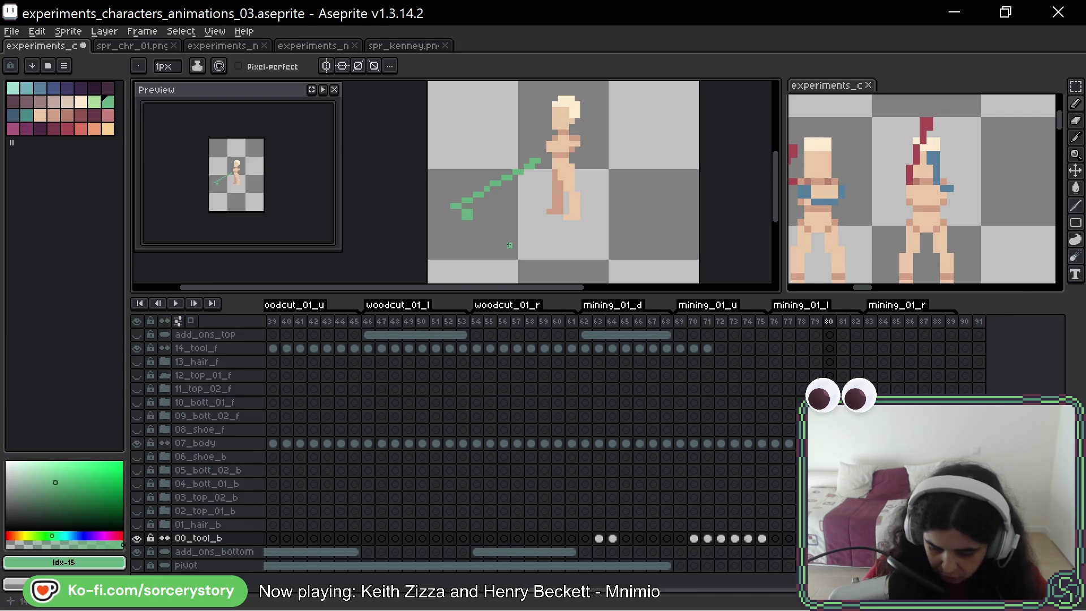
left_click(475, 213)
left_click(476, 233)
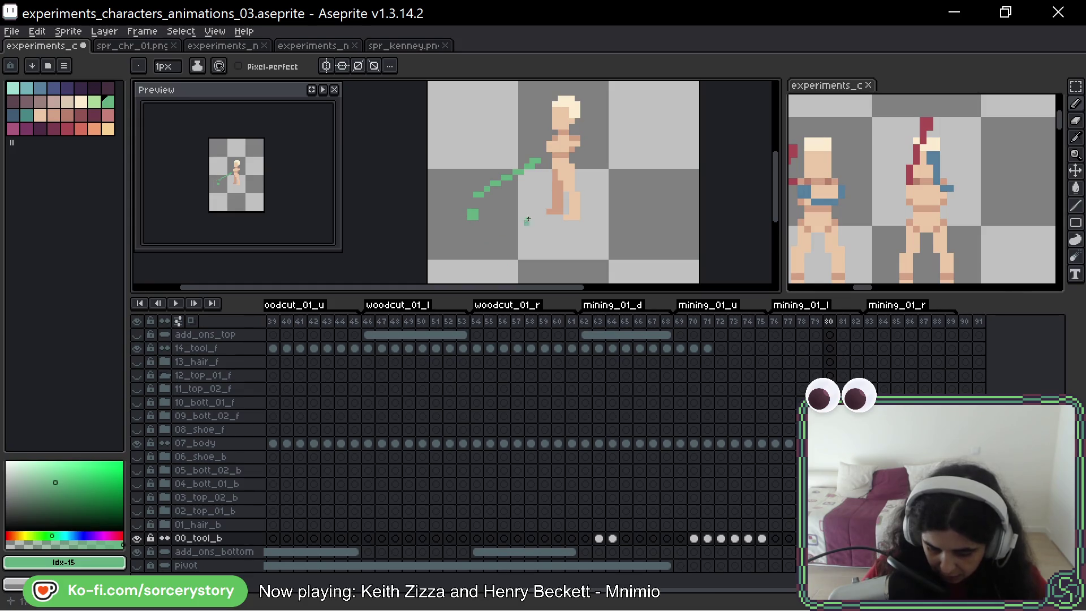
scroll(527, 219, "up", 1)
scroll(527, 220, "right", 1)
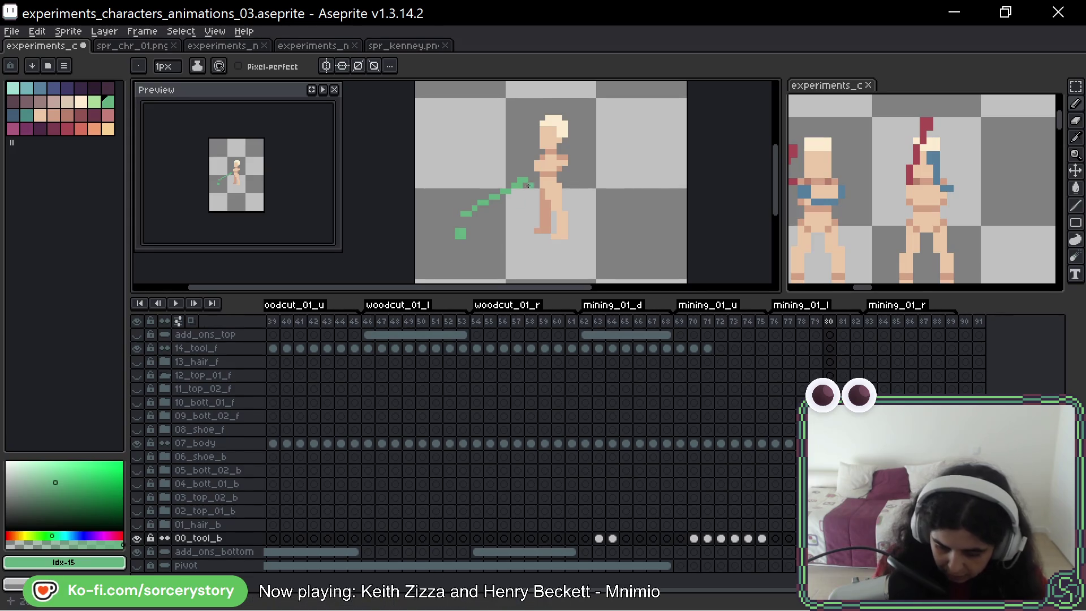
left_click(1075, 86)
Step: Copy frame 80's lowered green pickaxe onto frames 81 and 82 and commit it
left_click_drag(416, 97, 596, 280)
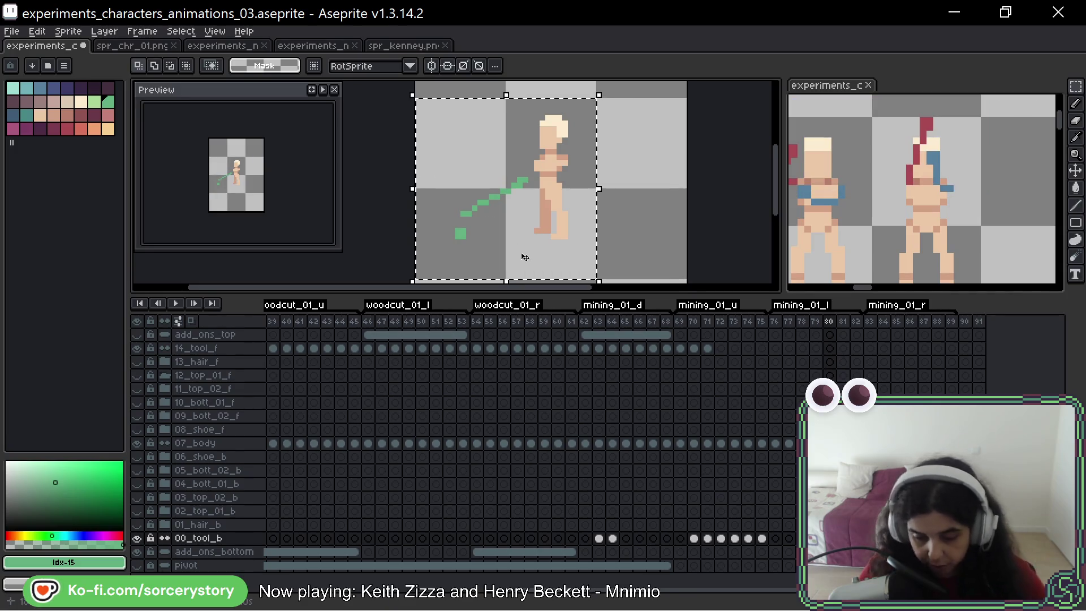
key("Right")
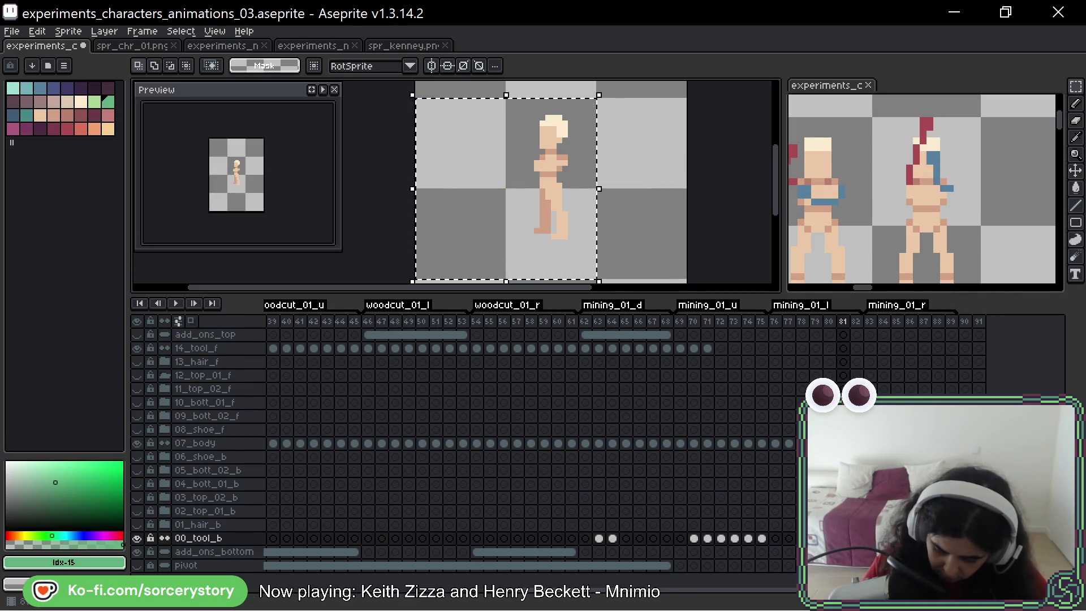
key("ctrl+v")
key("Right")
key("ctrl+v")
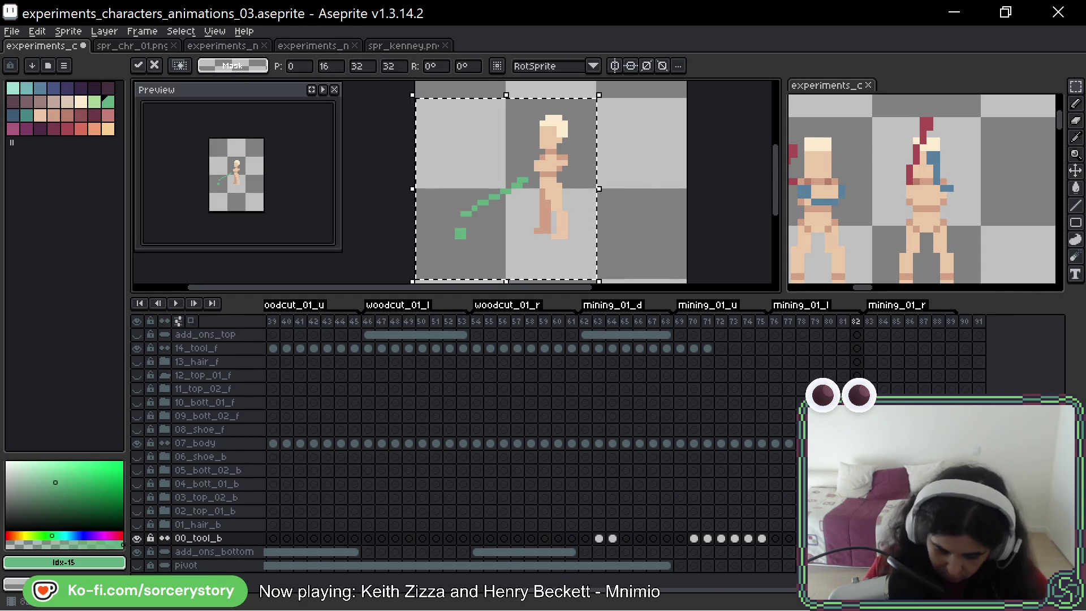
key("Return")
Step: Play the mining animation loop, then stop playback
scroll(631, 221, "down", 2)
key("Return")
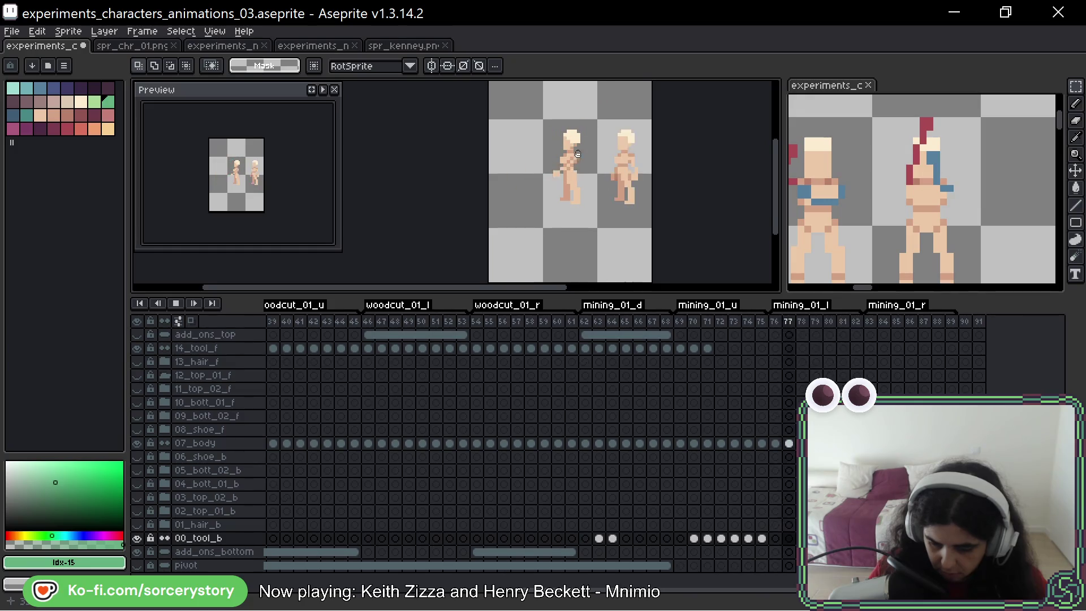
key("Return")
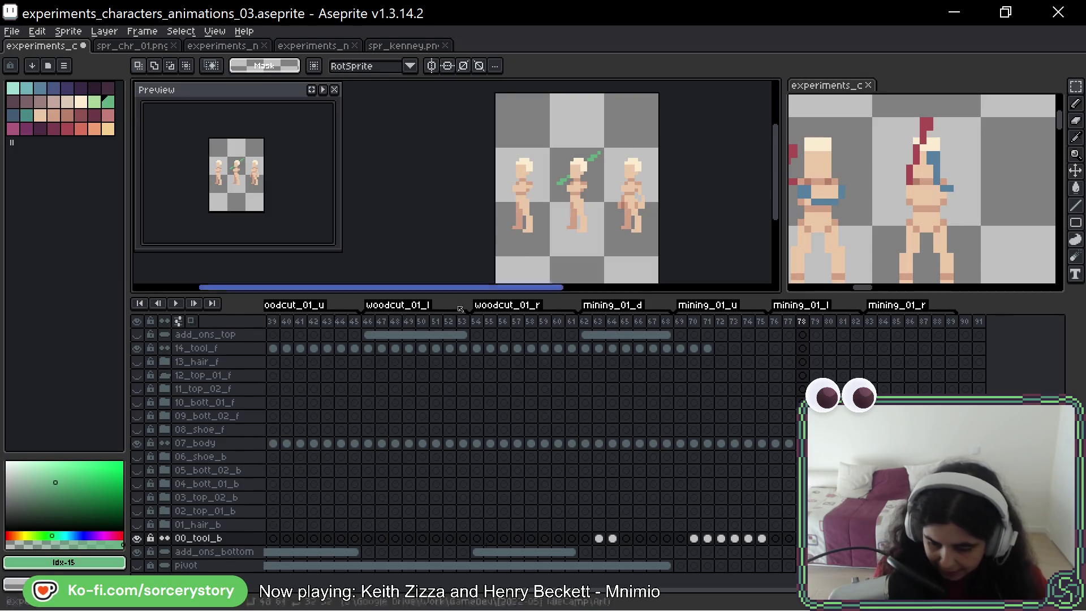
Step: Hide the 07_body layer to inspect the pickaxe on frame 78
scroll(582, 189, "up", 4)
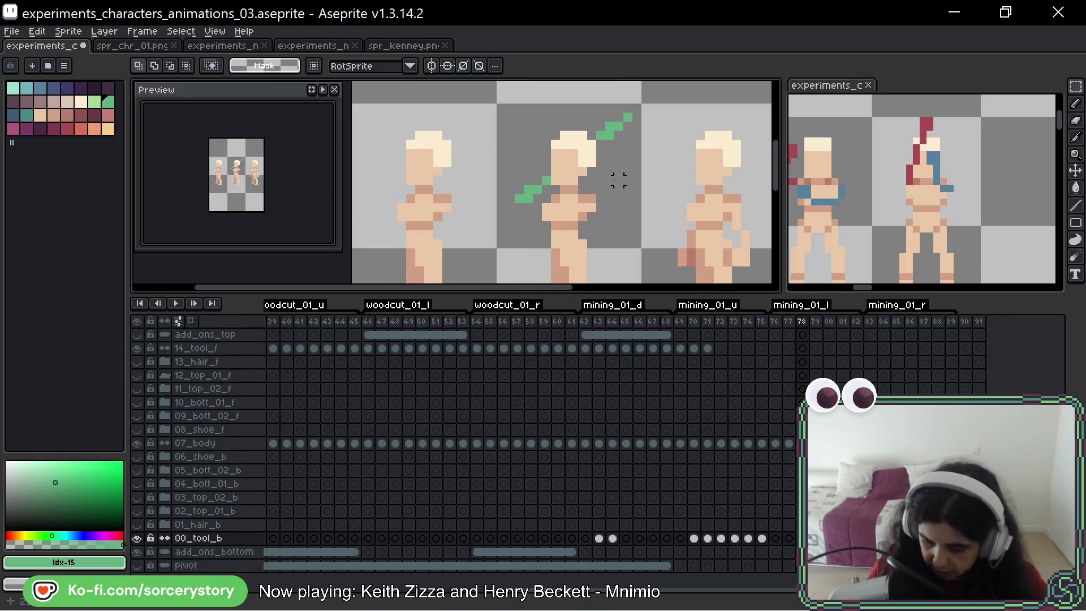
left_click(140, 447)
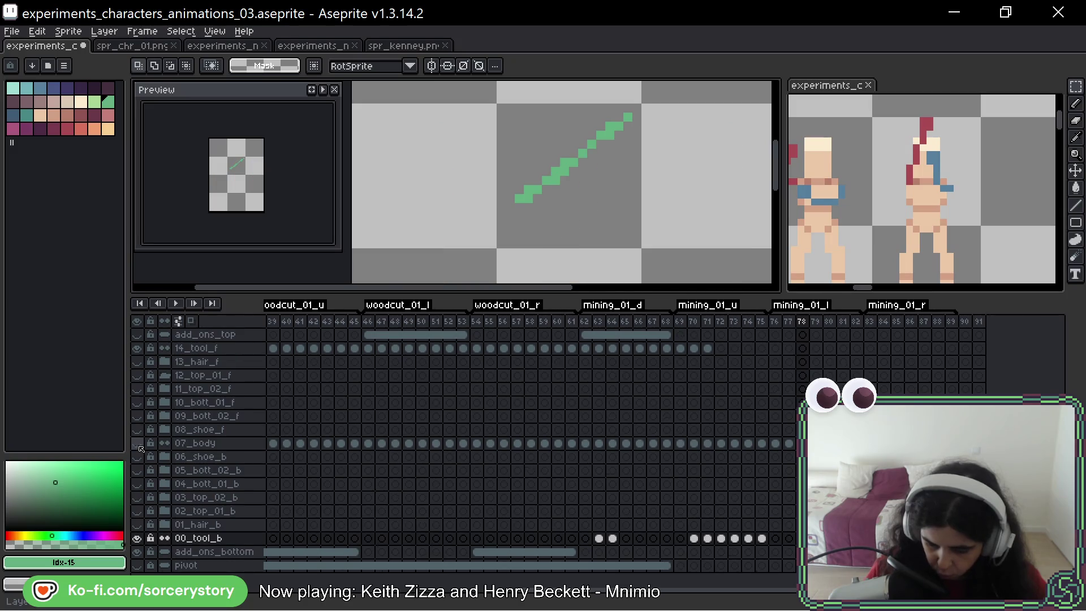
left_click(140, 446)
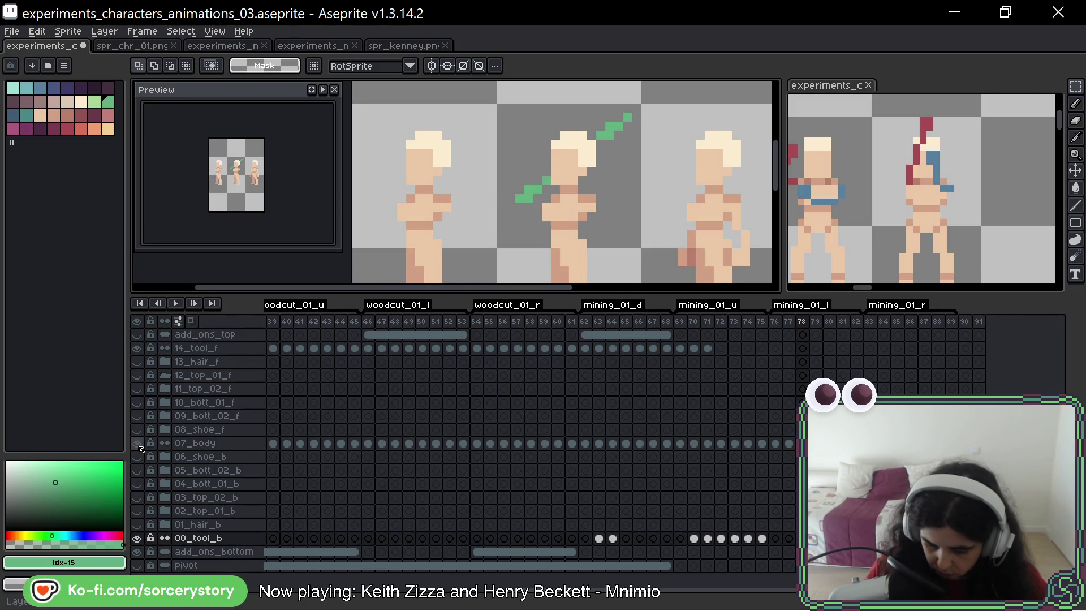
left_click(140, 446)
Step: Erase the lower stretch of frame 78's diagonal and redraw it as a straight line
left_click(1075, 205)
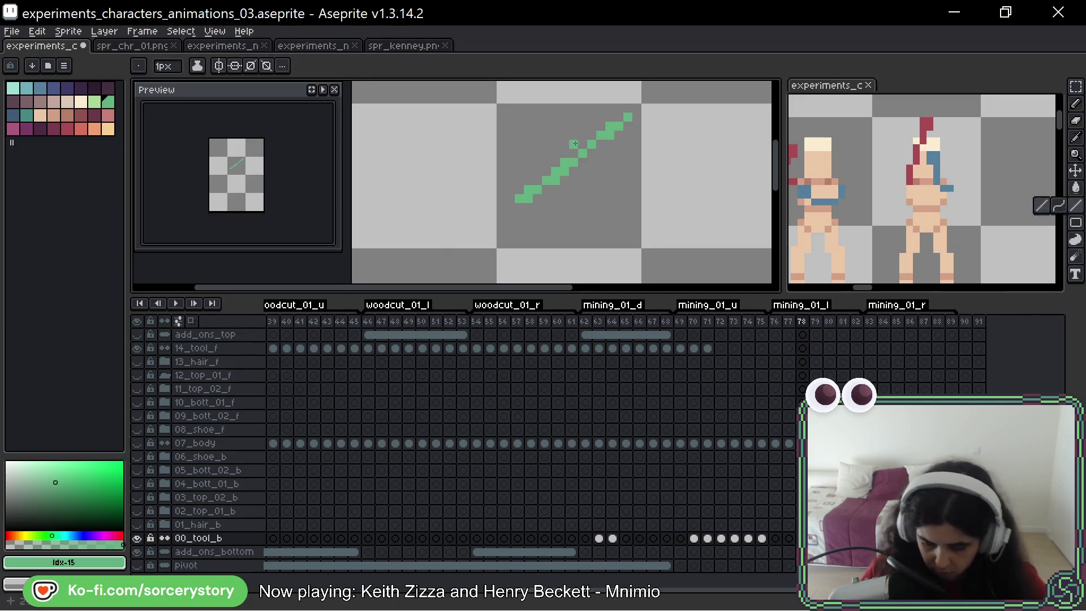
scroll(575, 143, "up", 1)
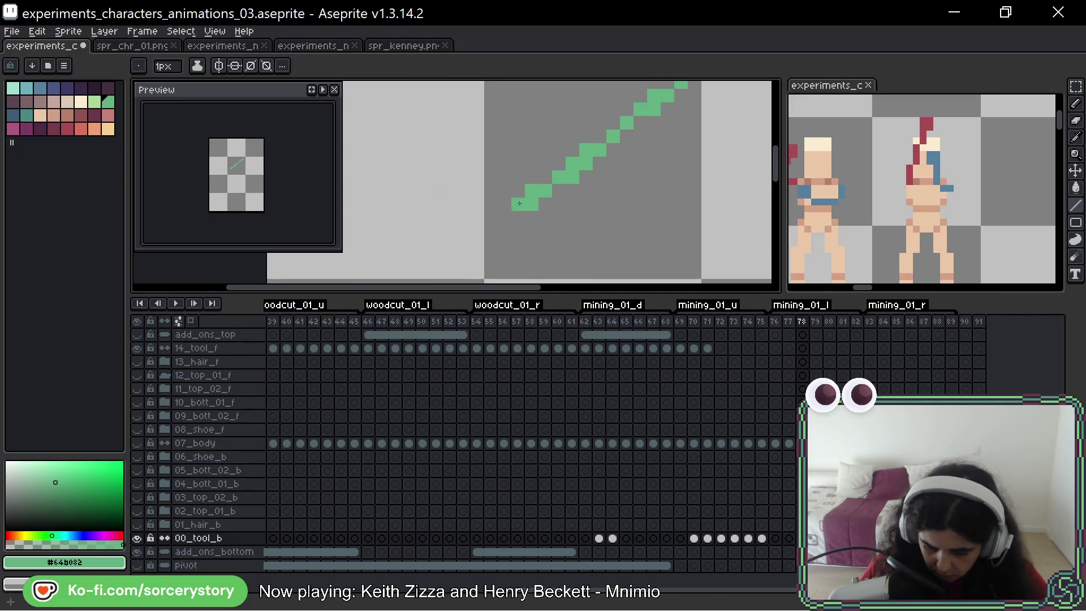
scroll(520, 203, "down", 2)
left_click_drag(560, 172, 592, 155)
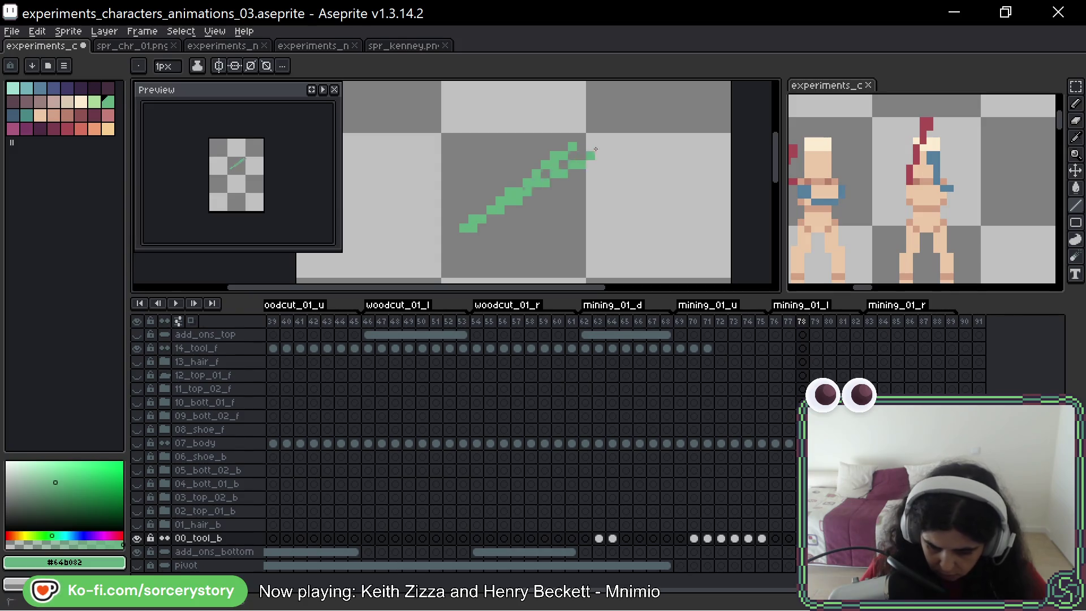
key("ctrl+z")
key("ctrl+z")
key("ctrl+z")
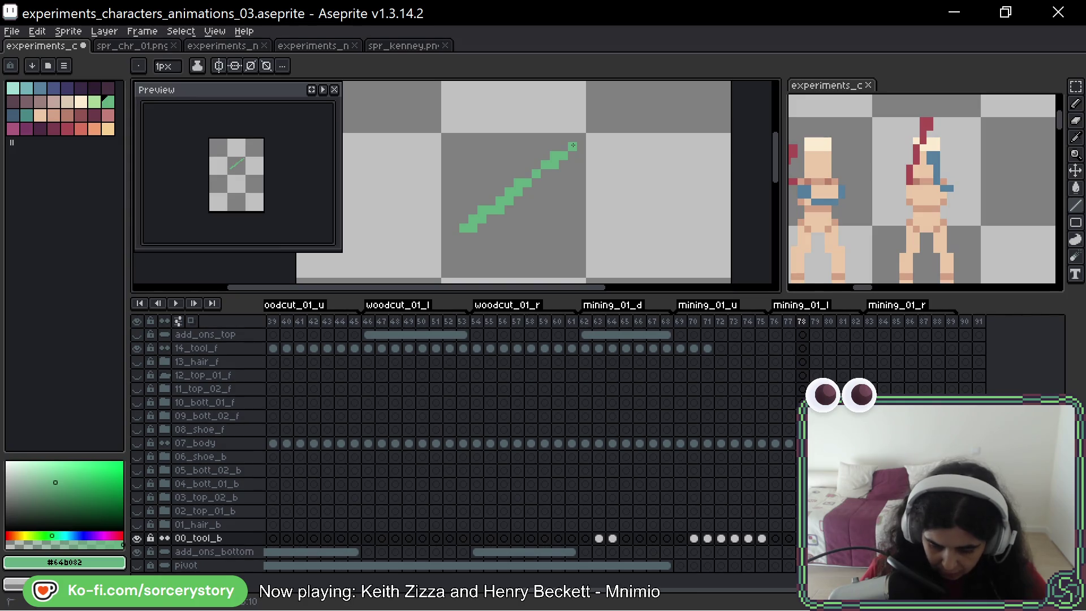
key("v")
key("b")
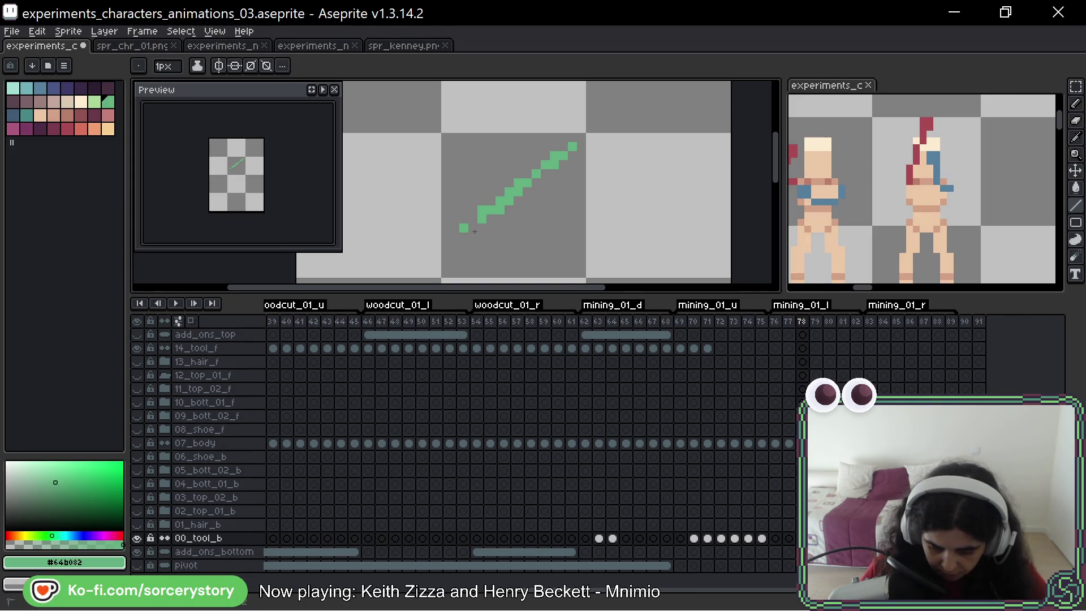
left_click_drag(474, 231, 513, 196)
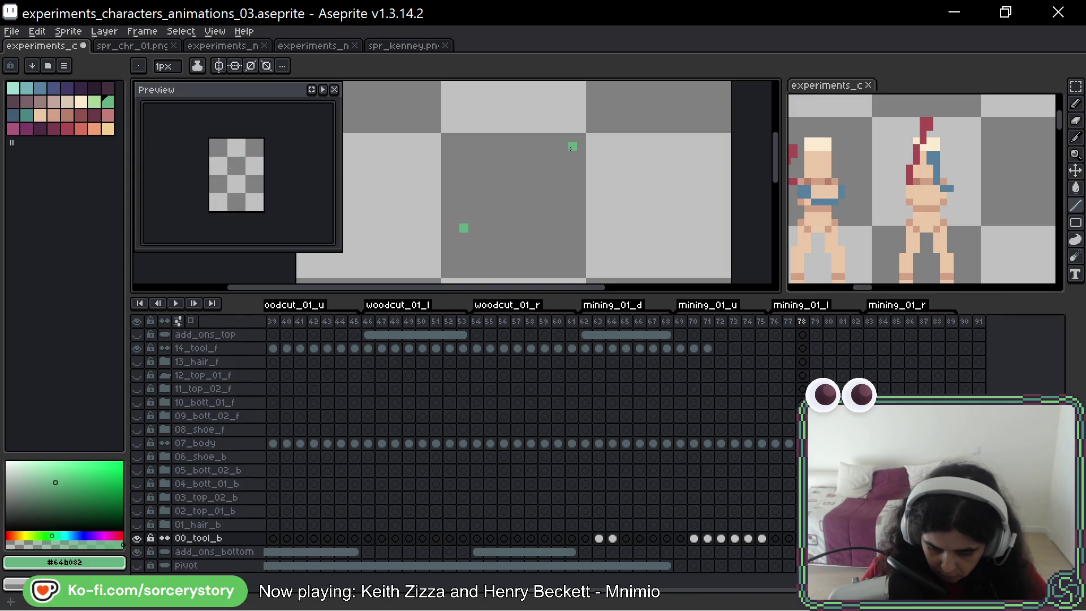
left_click(464, 228, "shift")
scroll(613, 178, "down", 2)
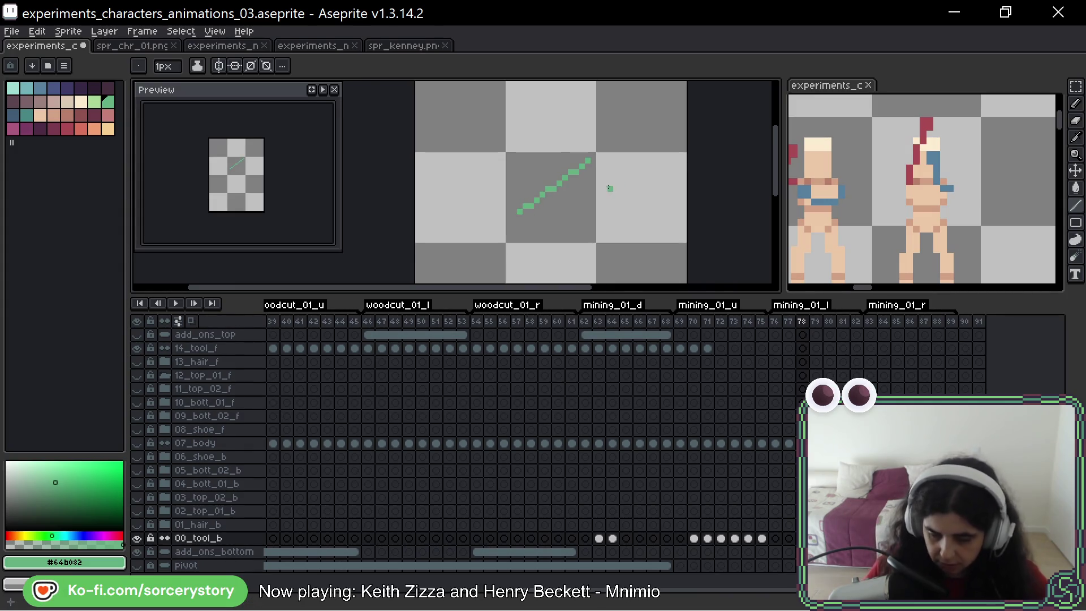
Step: Move to frame 79 and pan the view down-left over its diagonal
key("Right")
scroll(543, 171, "up", 2)
mouse_move(542, 172)
left_mouse_down()
mouse_move(494, 225)
mouse_move(475, 220)
left_mouse_up()
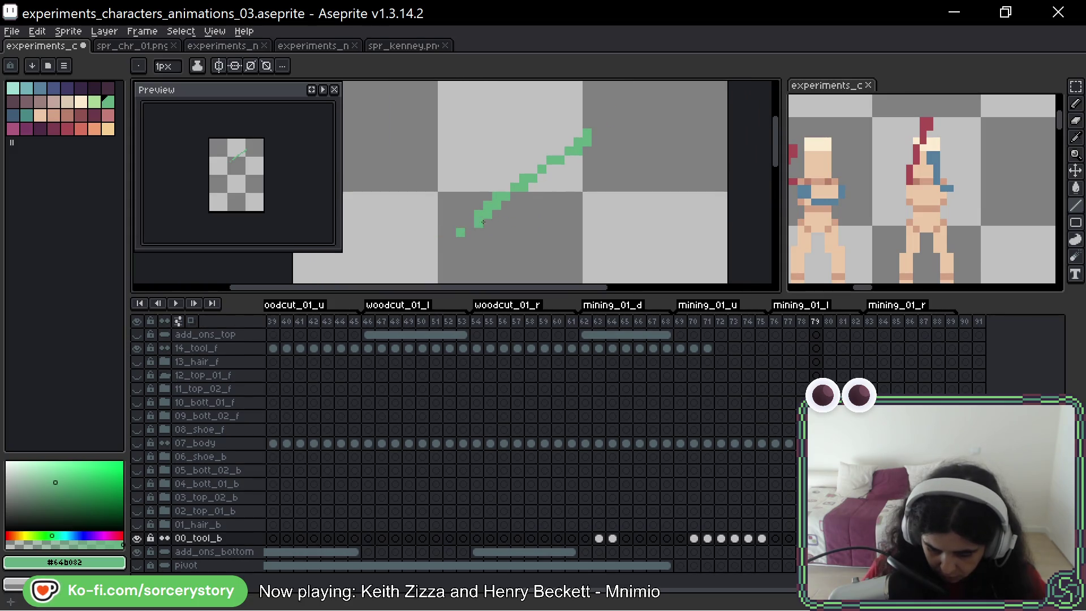
Step: Erase frame 79's old diagonal, keeping the end pixels, and draw a straight green line between them
left_click_drag(578, 142, 583, 142)
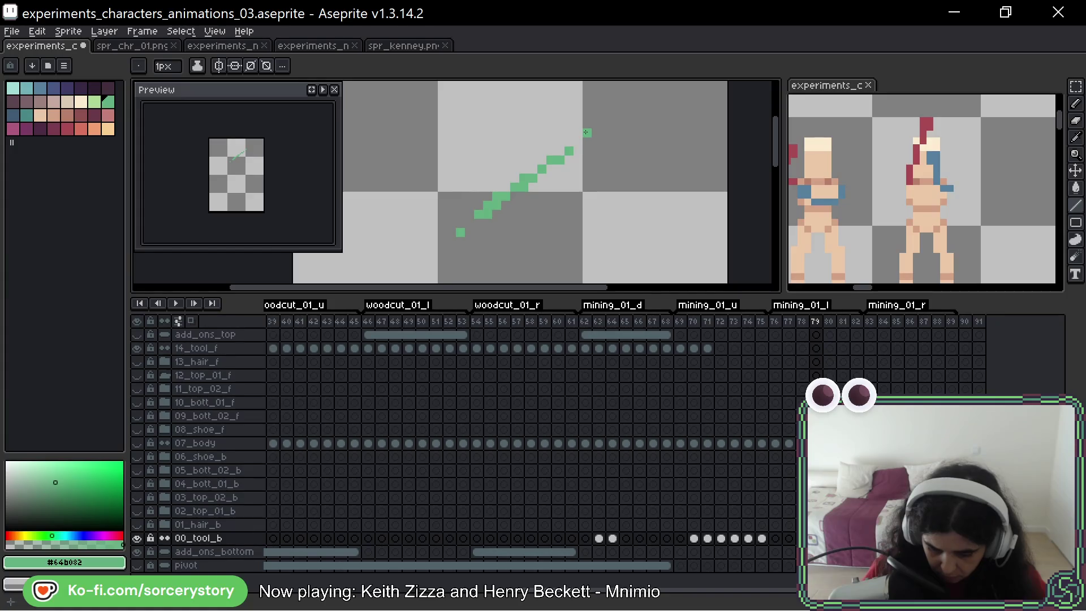
left_click(459, 234, "shift")
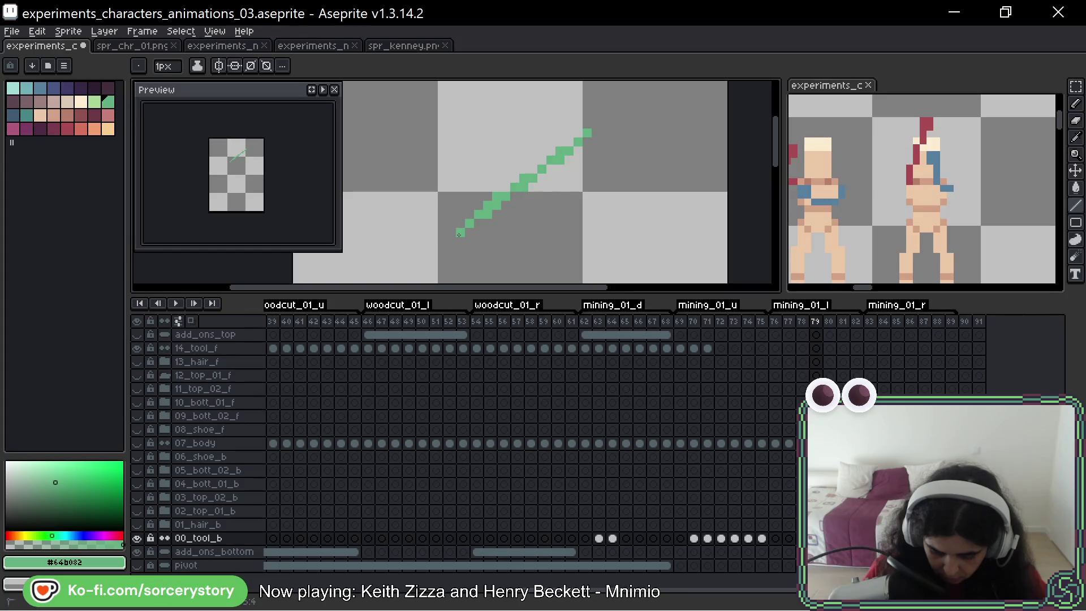
key("ctrl+z")
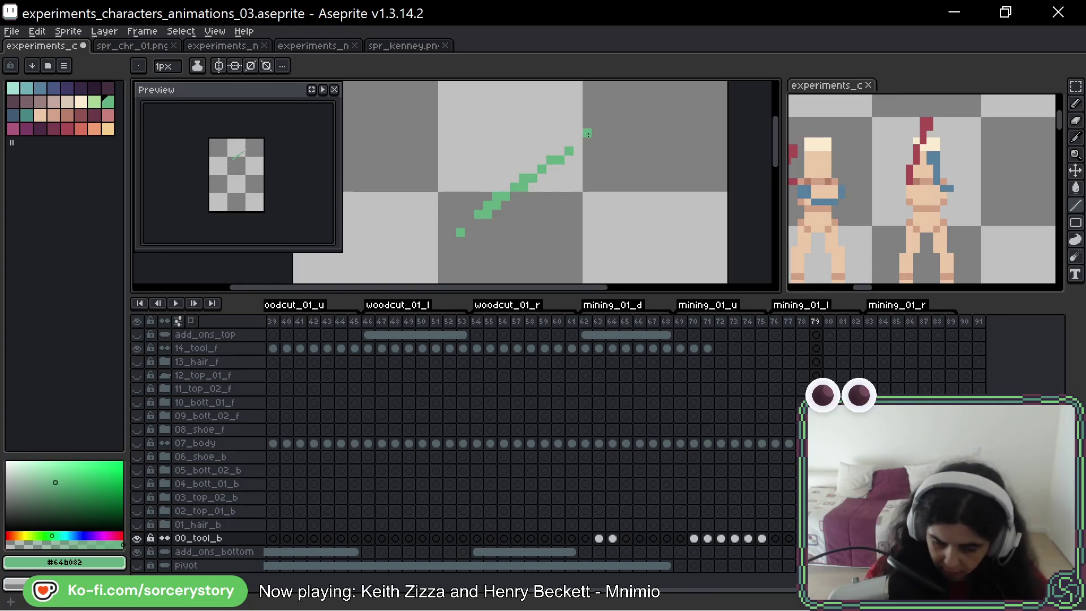
key("e")
left_click_drag(571, 153, 478, 215)
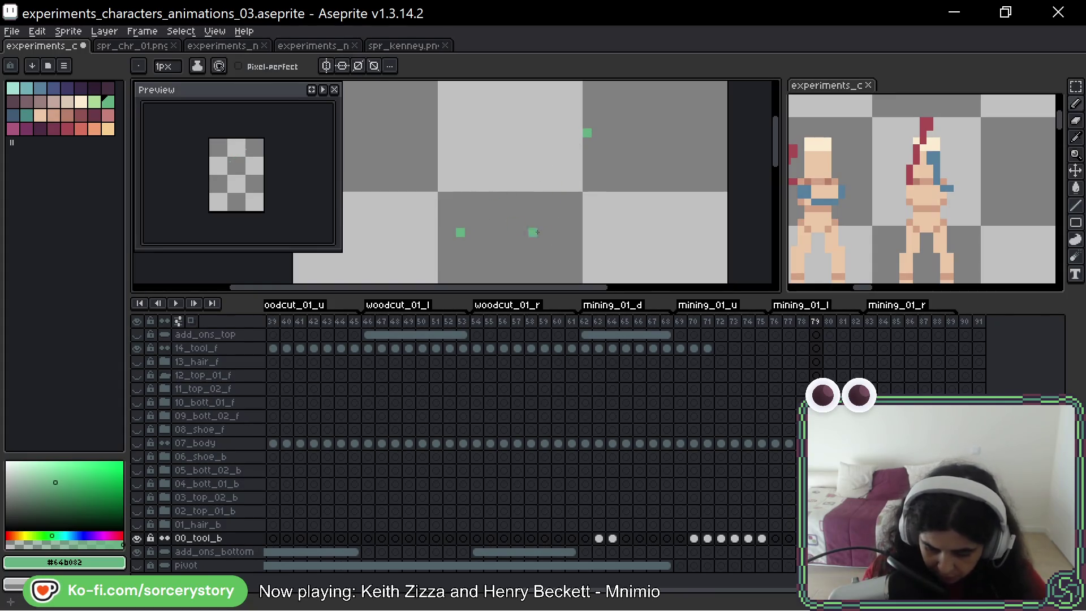
left_click(533, 231)
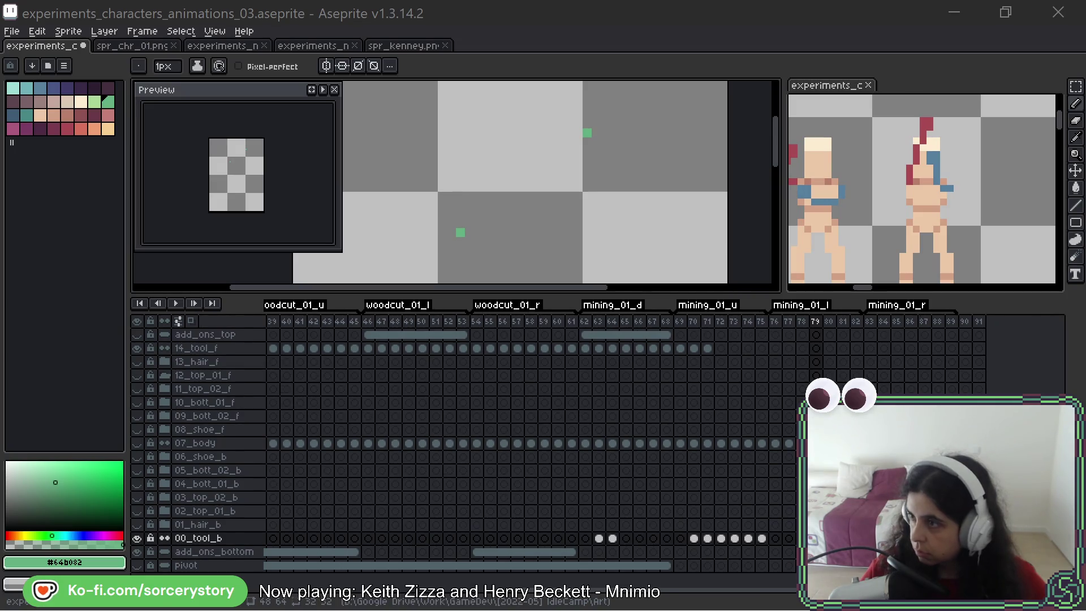
left_click(560, 223)
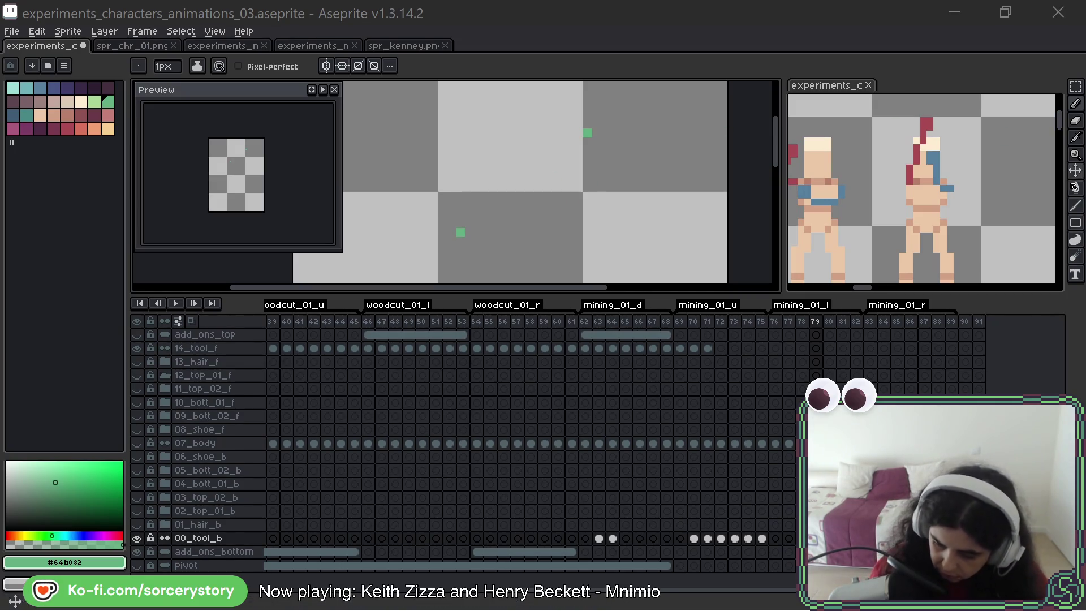
left_click(1076, 204)
left_click_drag(460, 232, 590, 134)
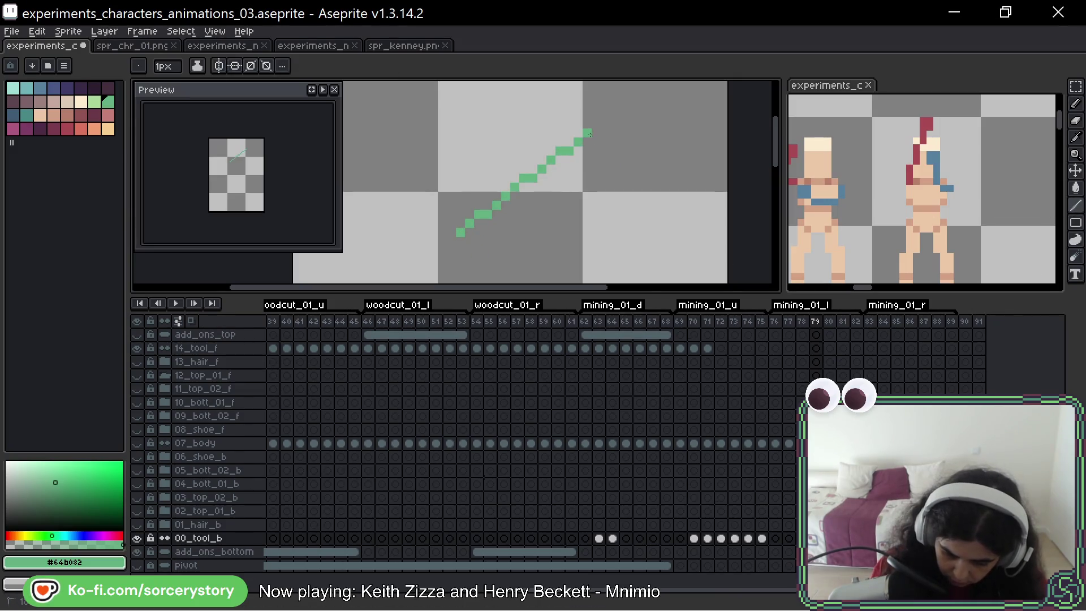
scroll(588, 194, "down", 3)
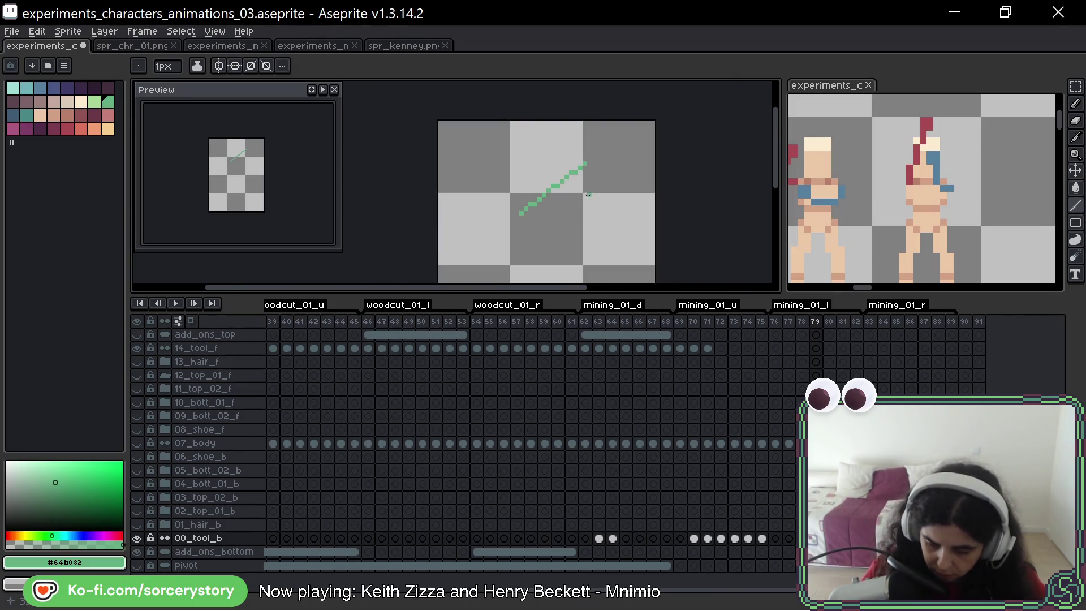
Step: Flip between frames 78 and 79 to compare the two pickaxe lines
key("Left")
key("Right")
key("Left")
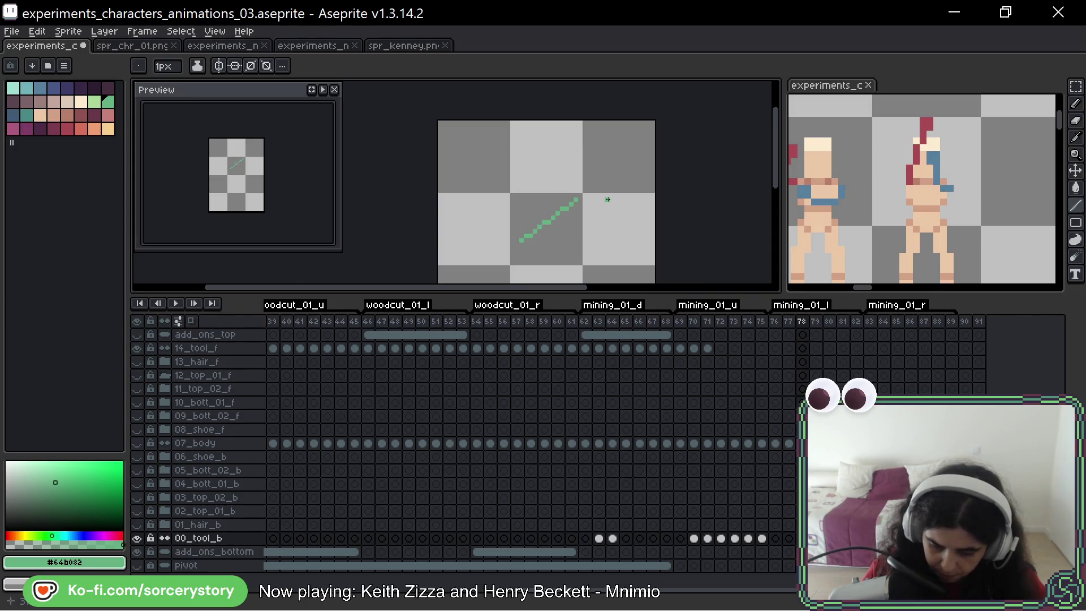
key("Right")
key("Right")
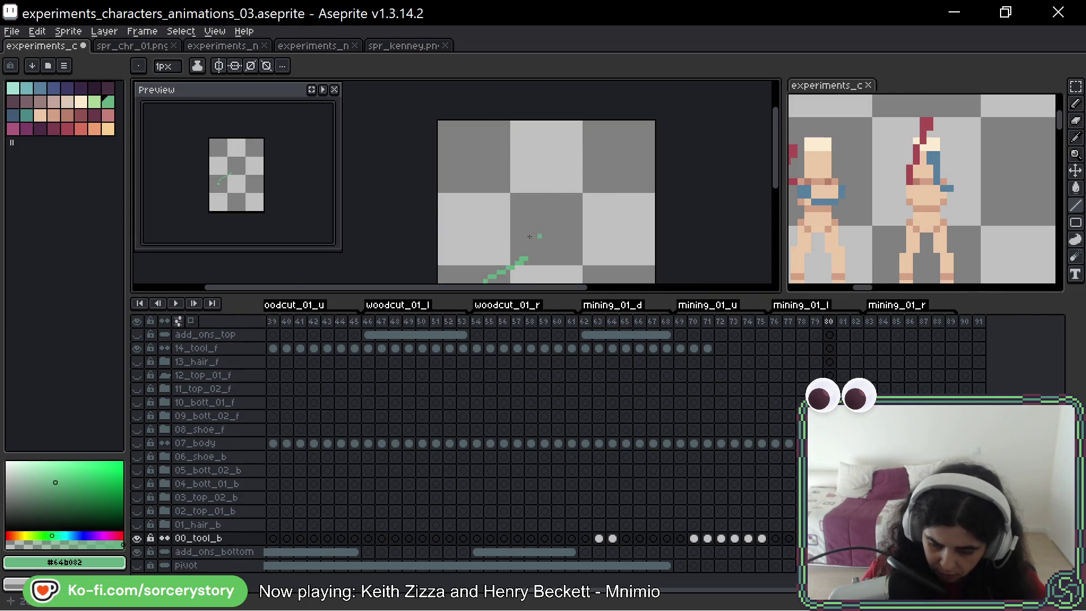
scroll(529, 237, "up", 3)
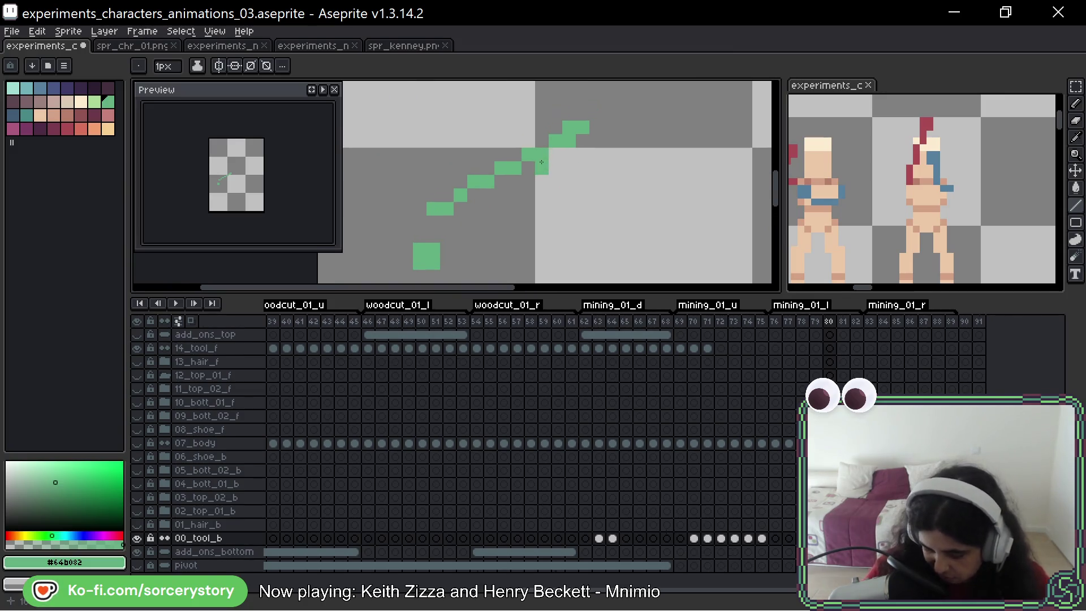
key("Right")
key("Left")
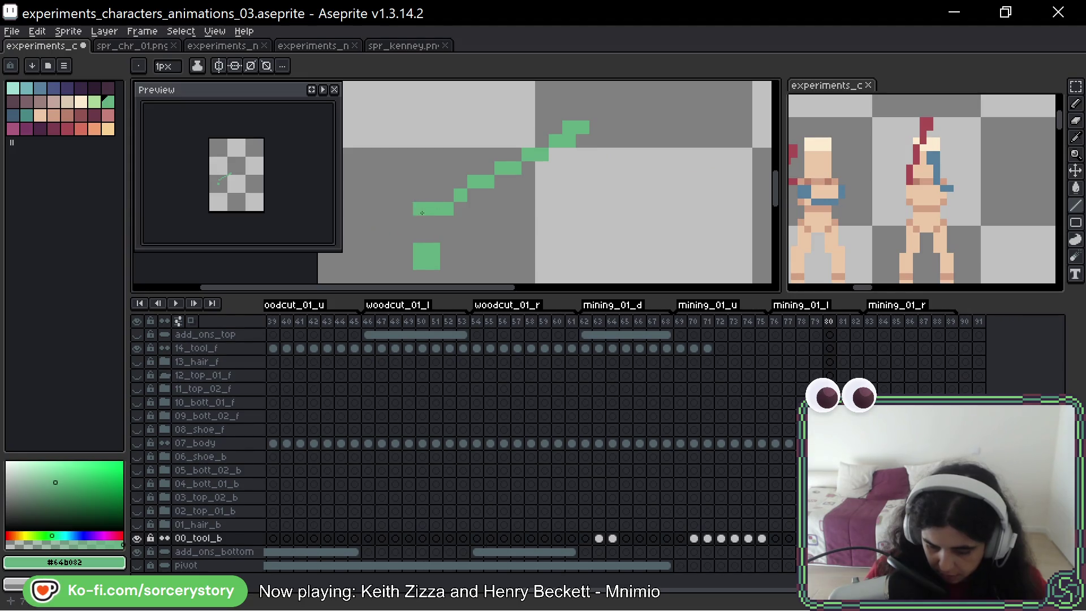
scroll(620, 123, "down", 1)
scroll(620, 124, "down", 1)
mouse_move(659, 89)
left_mouse_down()
mouse_move(574, 174)
mouse_move(558, 211)
left_mouse_up()
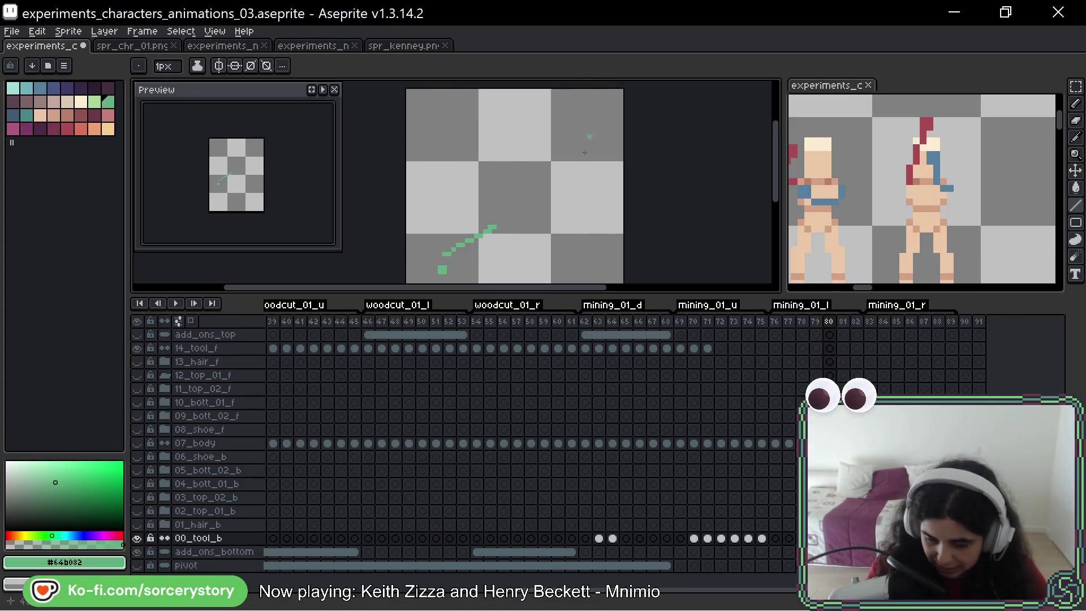
Step: Place a green pixel left of the stair's lower end and draw a line up from it
left_click_drag(578, 202, 622, 169)
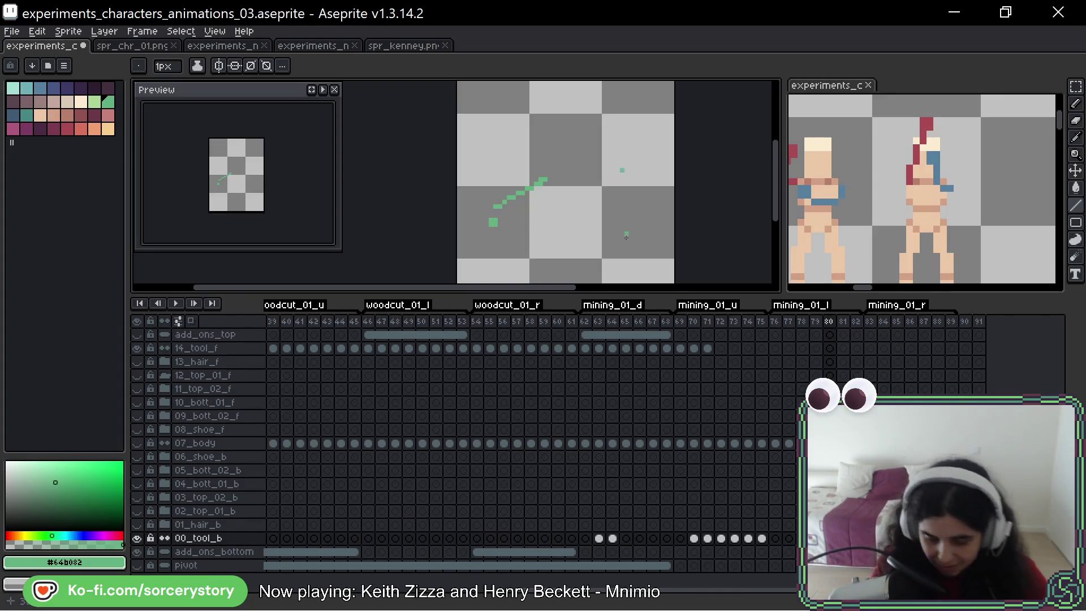
left_click_drag(519, 174, 527, 166)
scroll(528, 166, "up", 1)
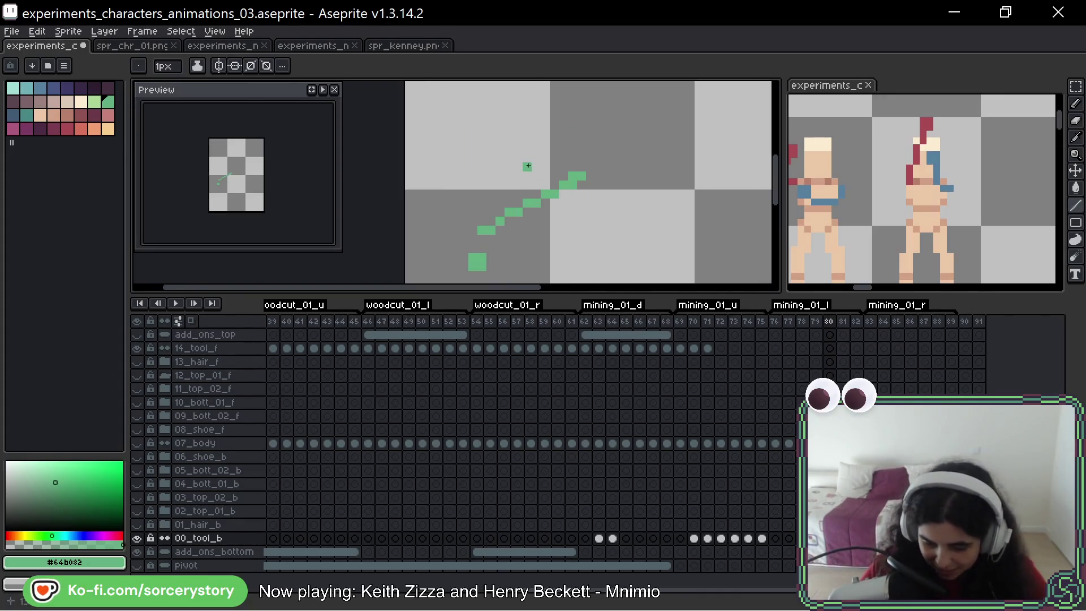
scroll(527, 166, "up", 1)
left_click_drag(651, 208, 650, 181)
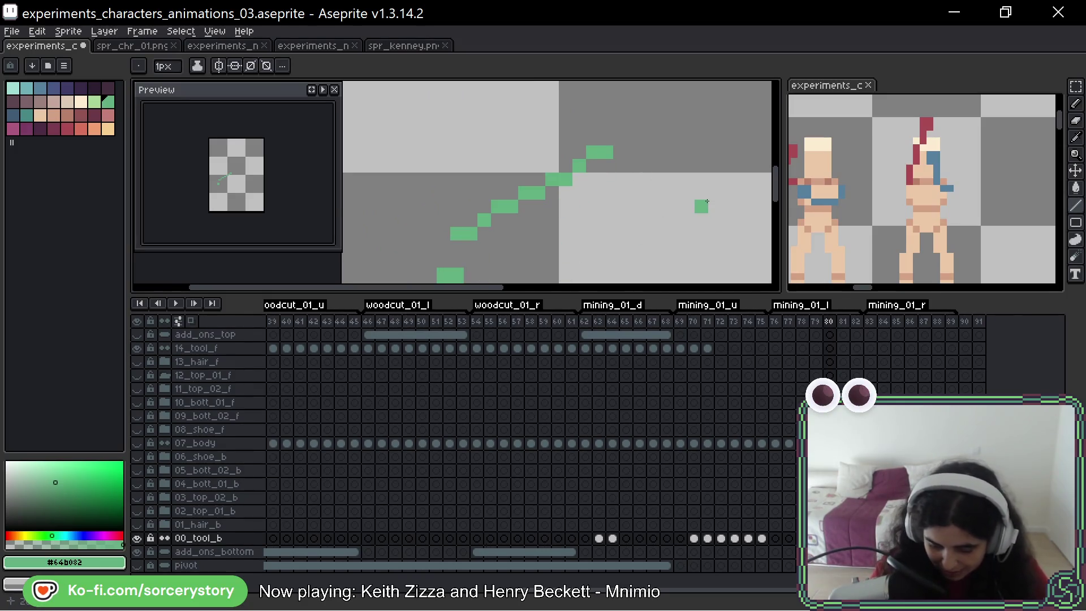
scroll(701, 203, "down", 2)
scroll(650, 214, "up", 1)
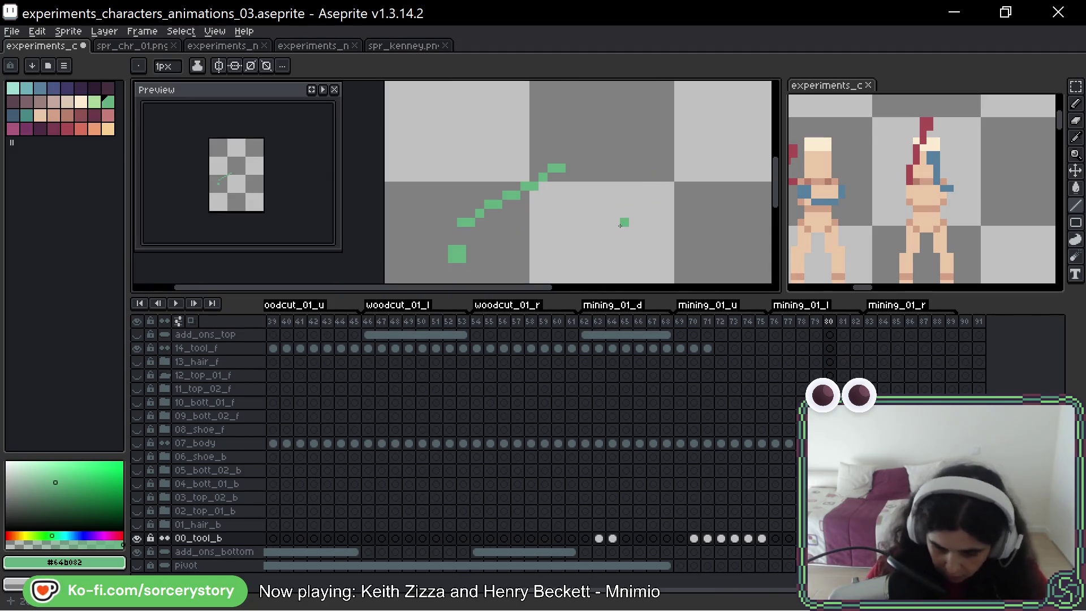
scroll(489, 232, "up", 1)
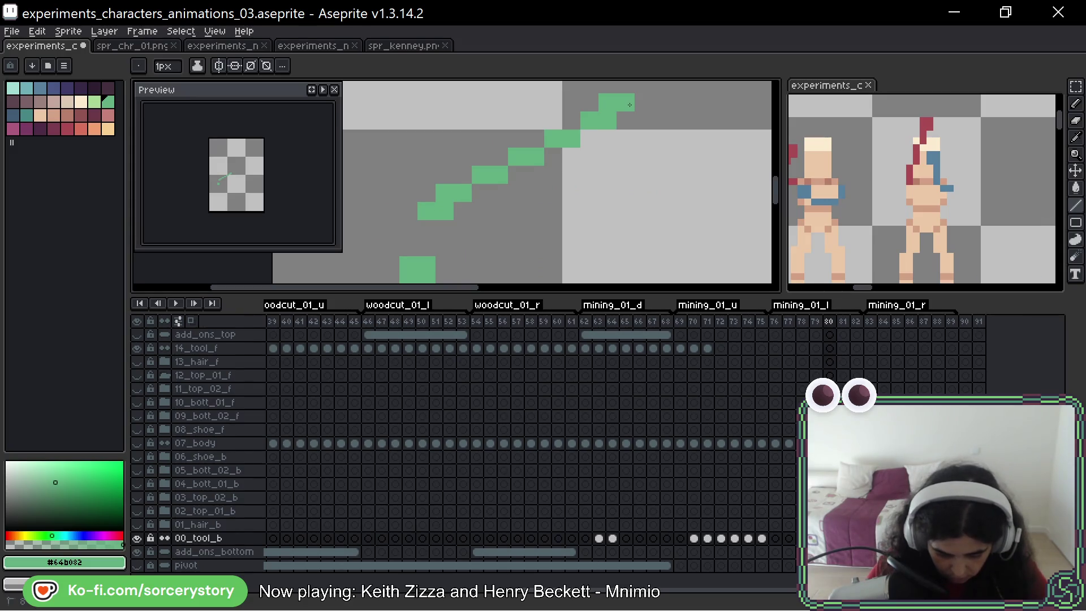
scroll(629, 104, "down", 2)
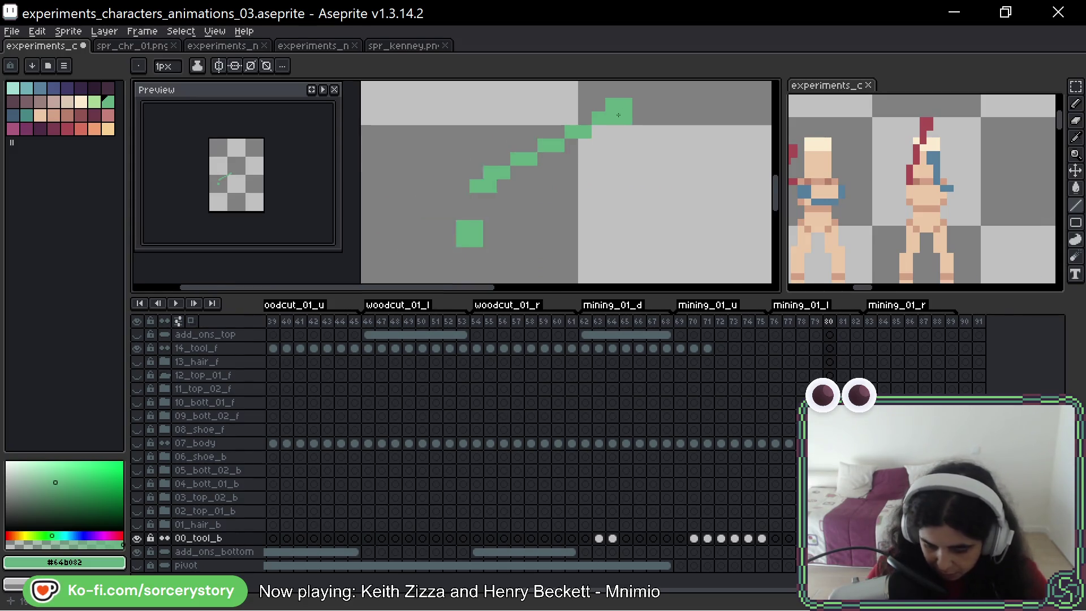
scroll(502, 161, "up", 2)
left_click(473, 176)
scroll(475, 172, "down", 1)
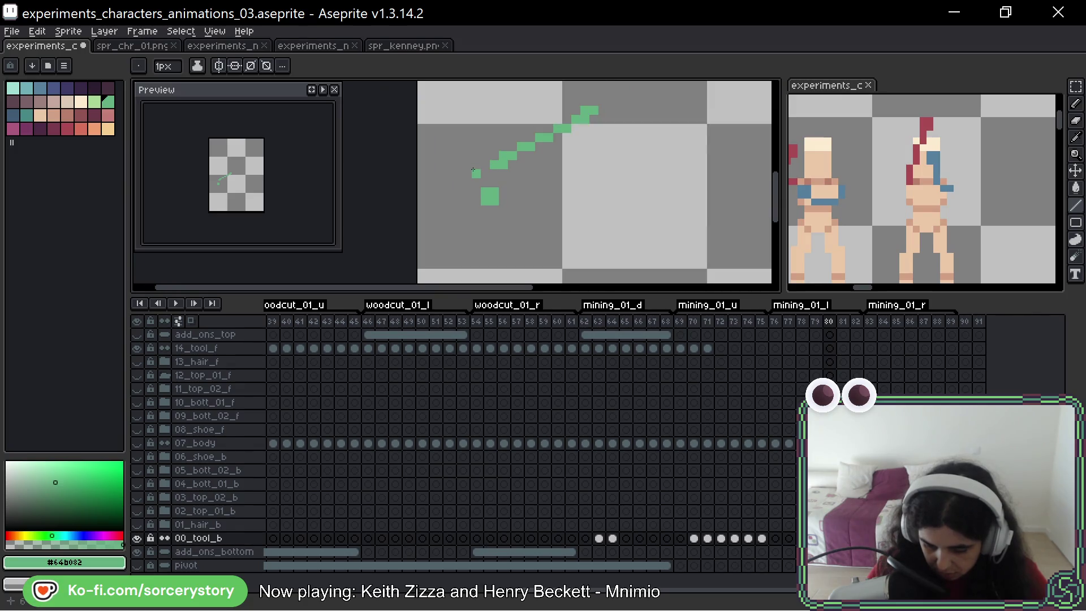
left_click_drag(472, 170, 610, 104)
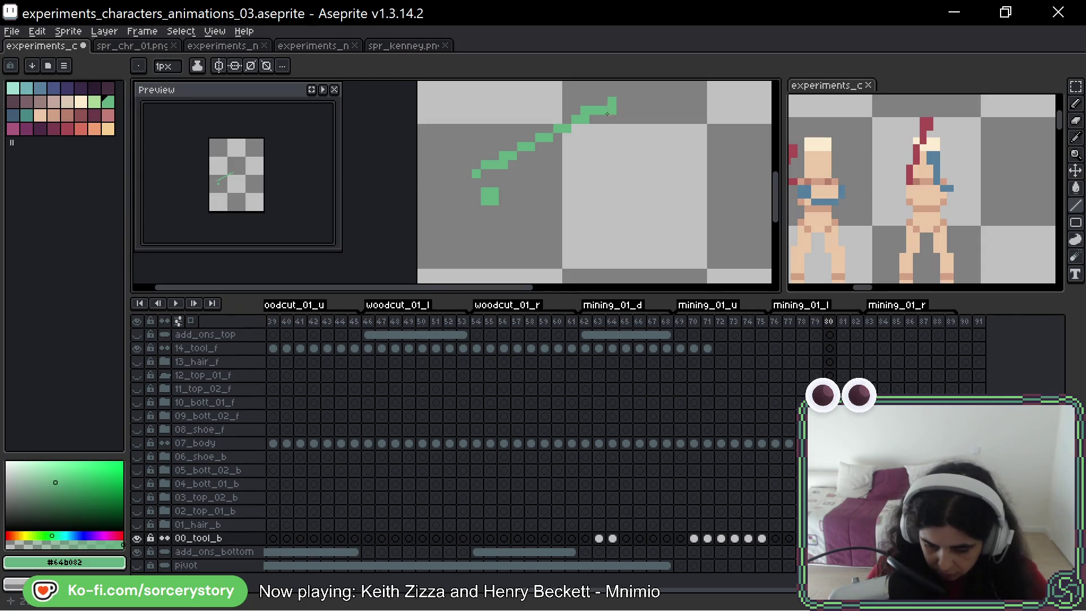
Step: Replace the wobbly stroke with a straight diagonal pickaxe handle, then go to frame 82
left_click(1075, 103)
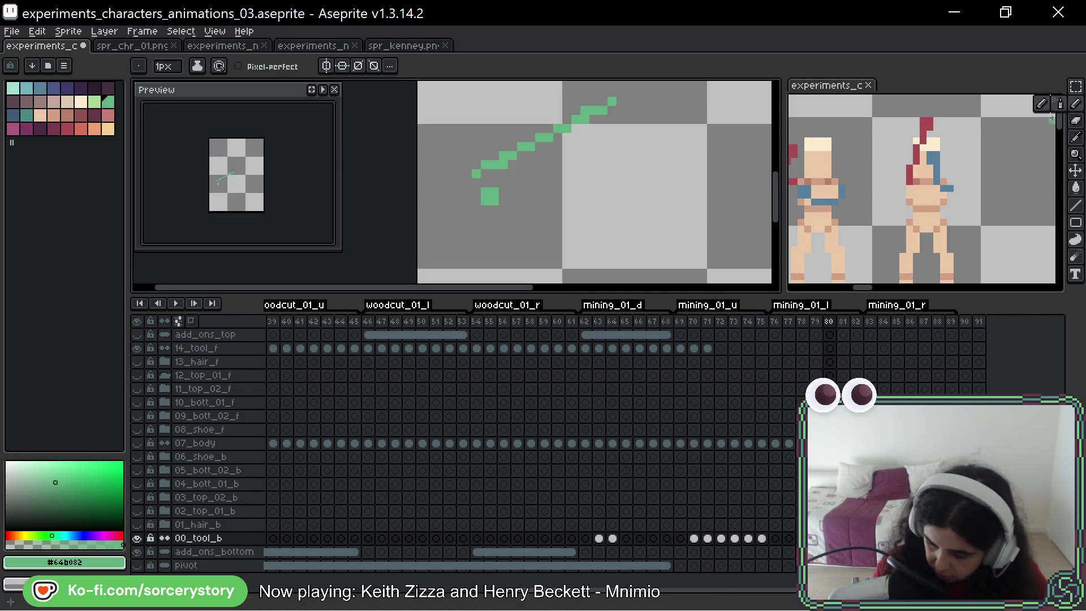
mouse_move(490, 164)
left_mouse_down()
mouse_move(584, 112)
mouse_move(594, 138)
left_mouse_up()
left_click(1075, 205)
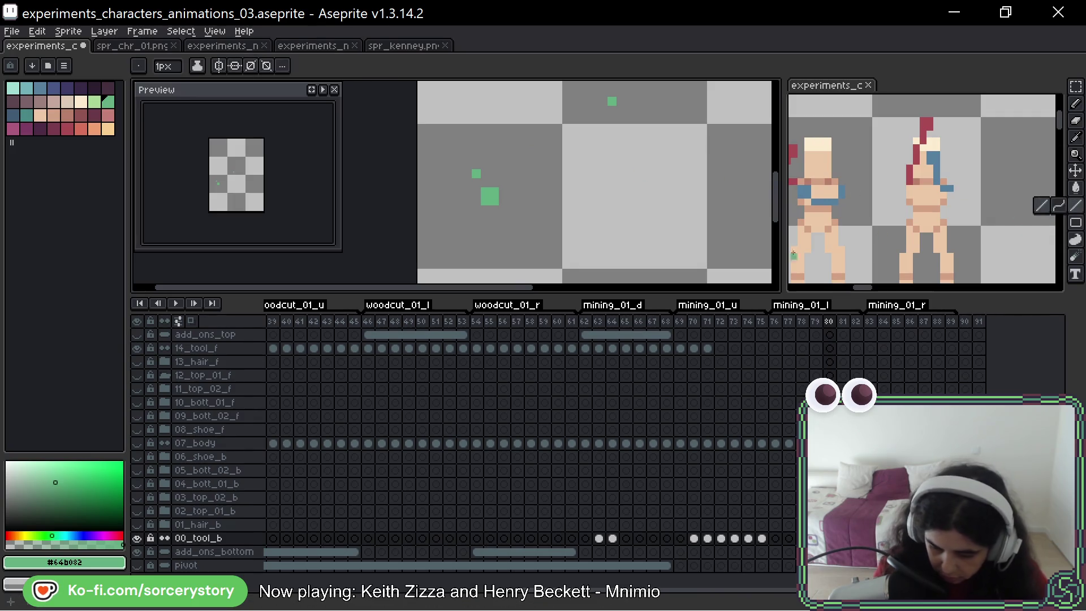
left_click_drag(477, 173, 612, 100)
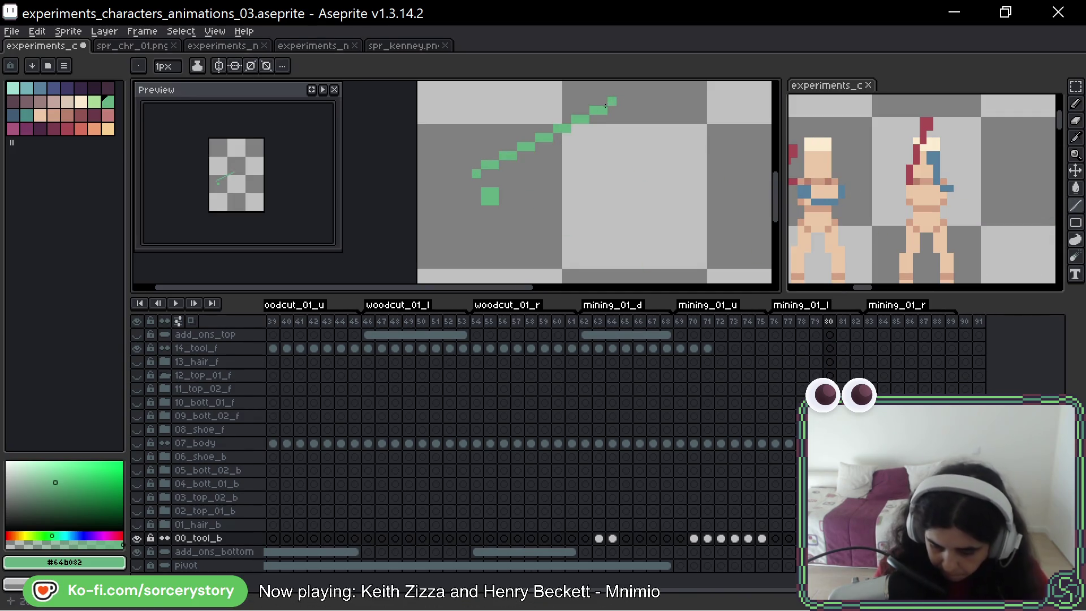
scroll(590, 214, "down", 2)
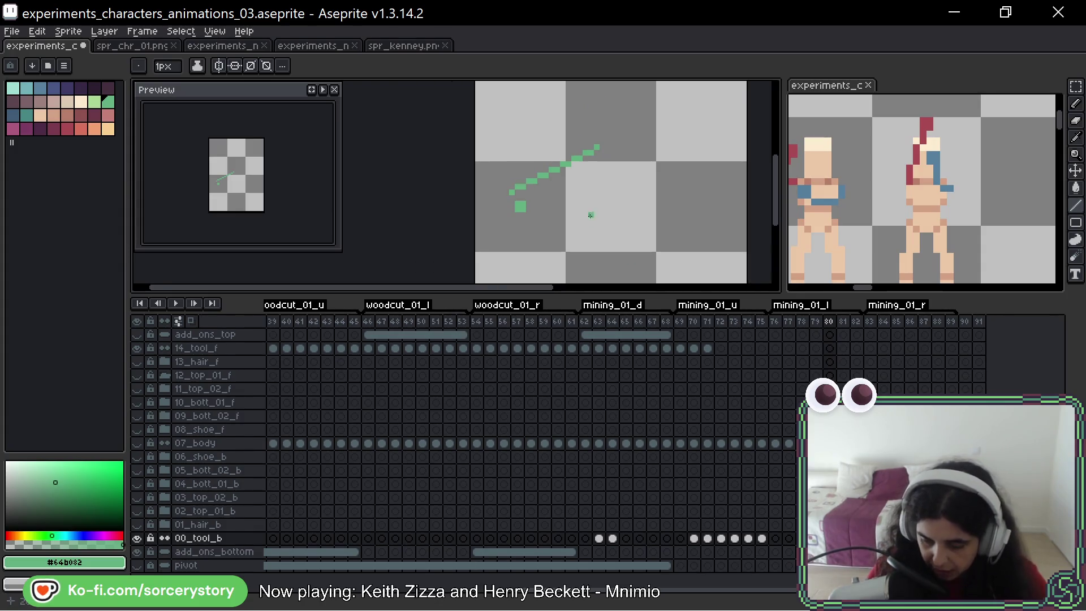
scroll(590, 215, "down", 1)
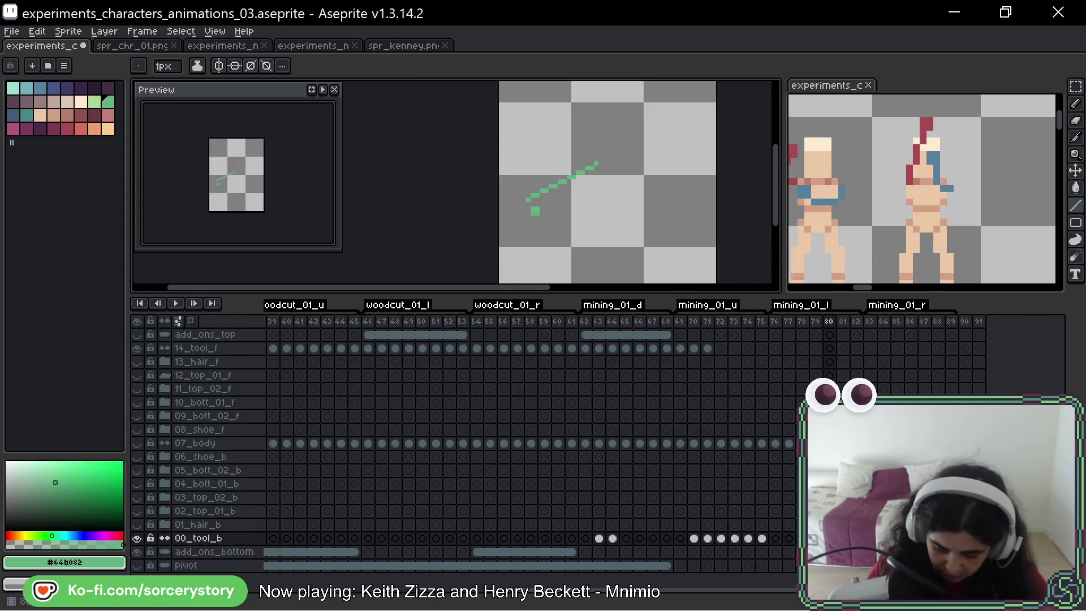
key("Right")
key("Right")
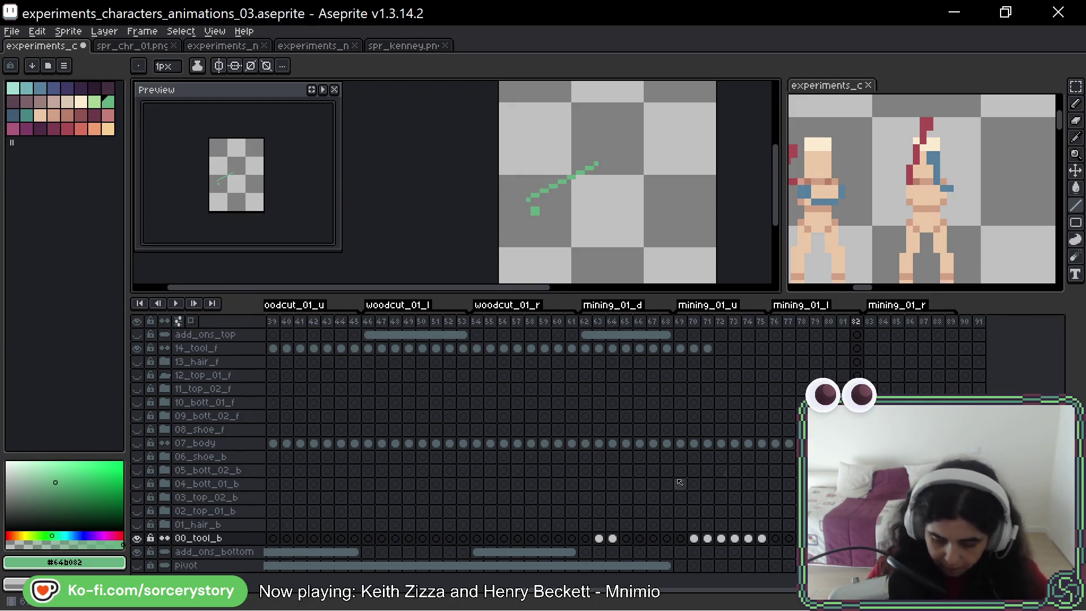
Step: Show 07_body again and jump to frame 62, the first mining_01_d cell on 14_tool_f
left_click(137, 443)
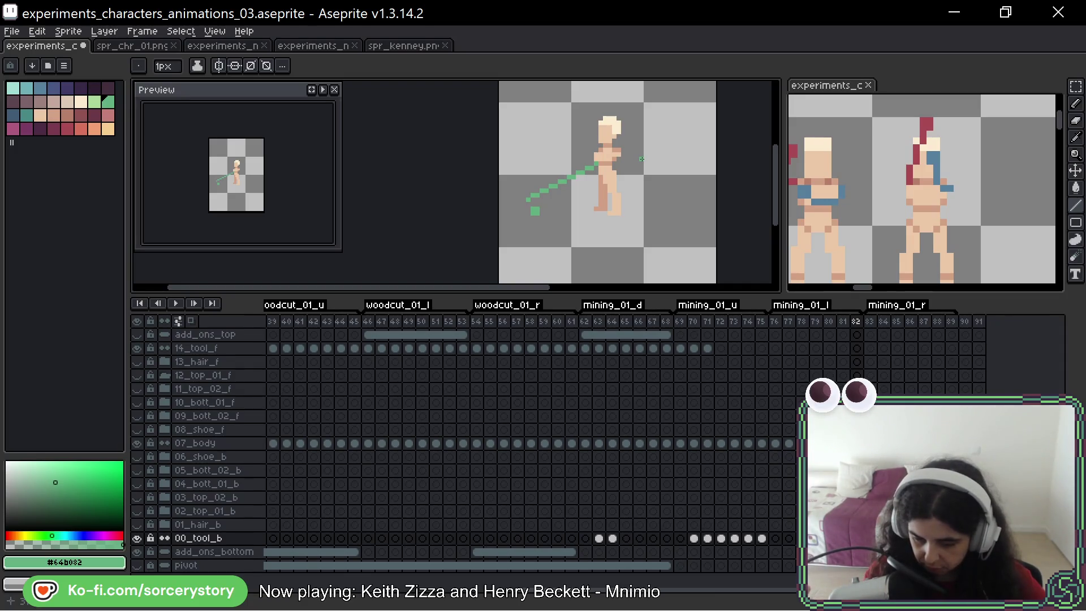
key("Left")
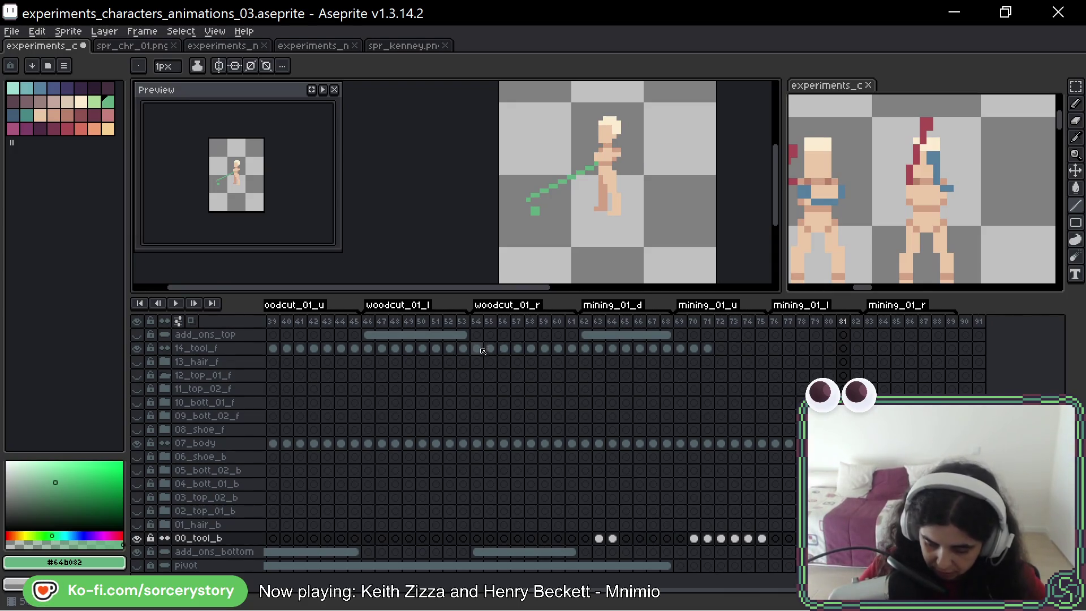
left_click(595, 350)
scroll(635, 236, "down", 2)
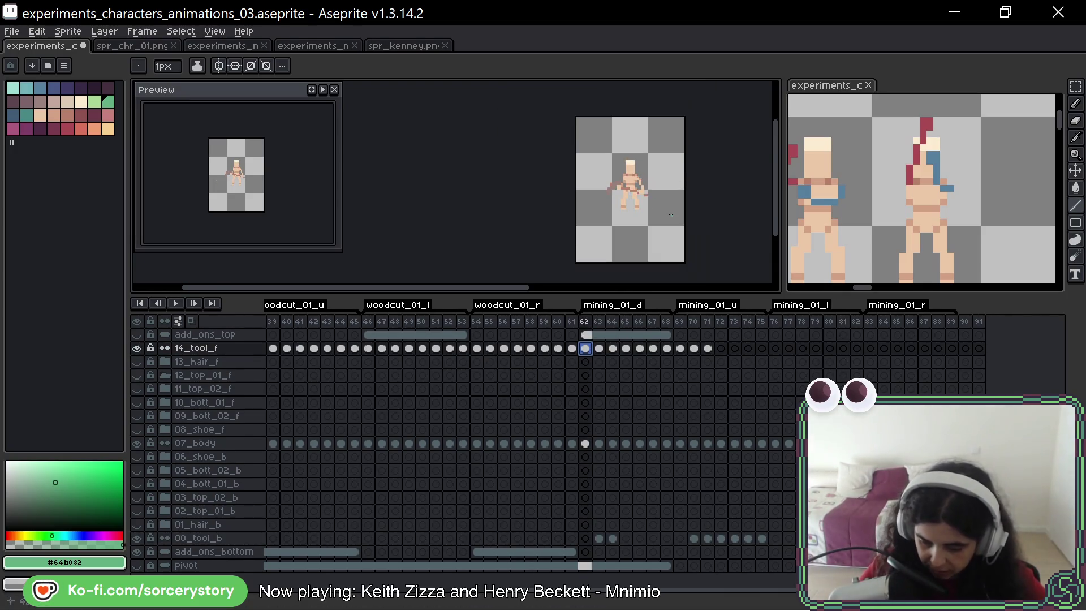
Step: Review the mining_01_d and mining_01_l poses from frame 63 to 80, ending on frame 79 with onion skin
scroll(636, 164, "up", 1)
key("Right")
key("Right")
key("Right")
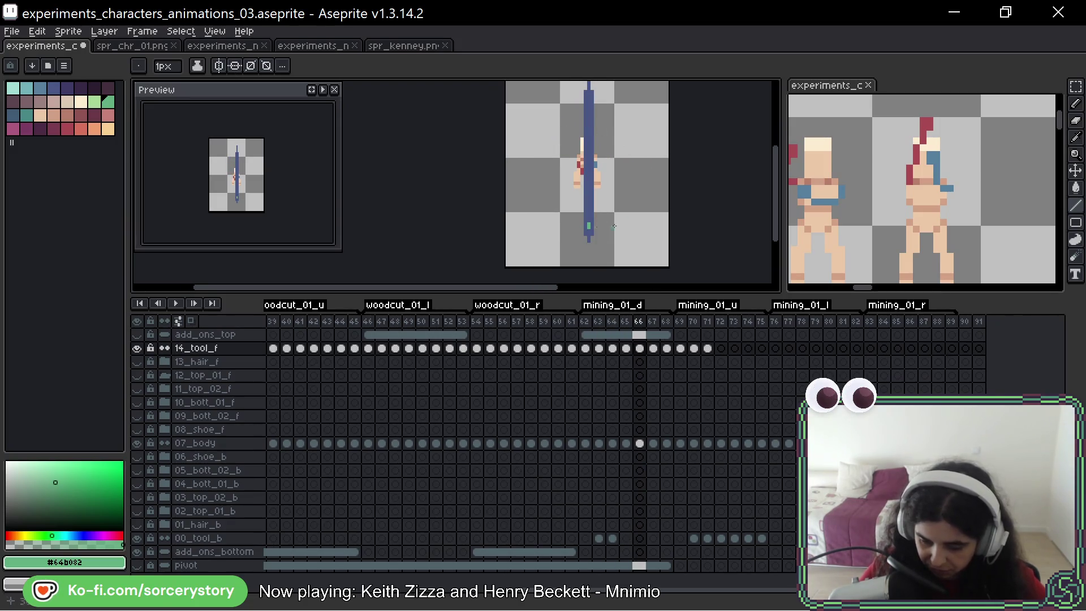
key("Right")
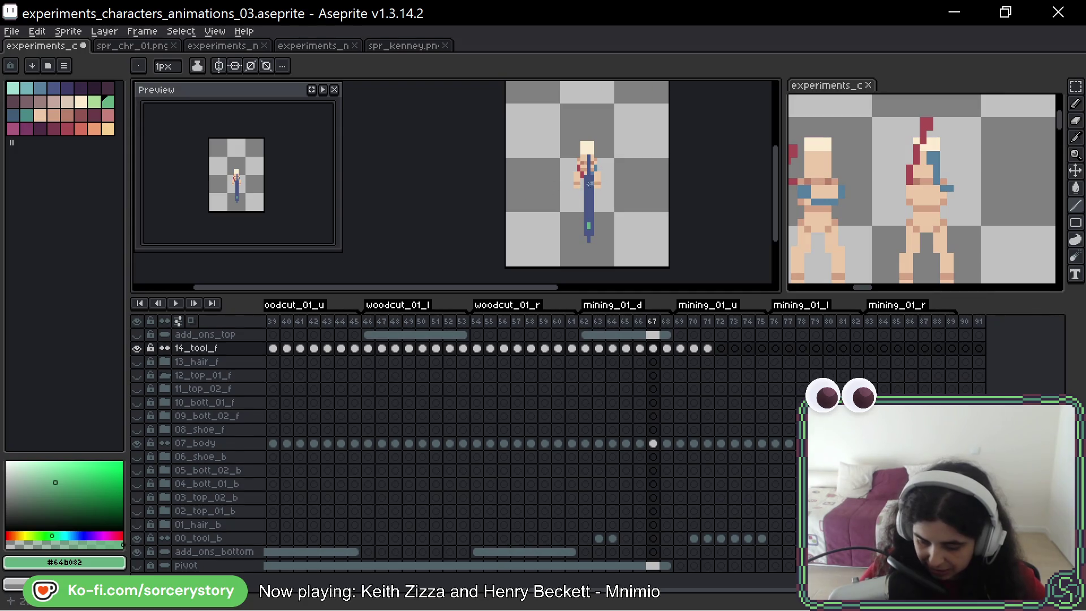
key("Right")
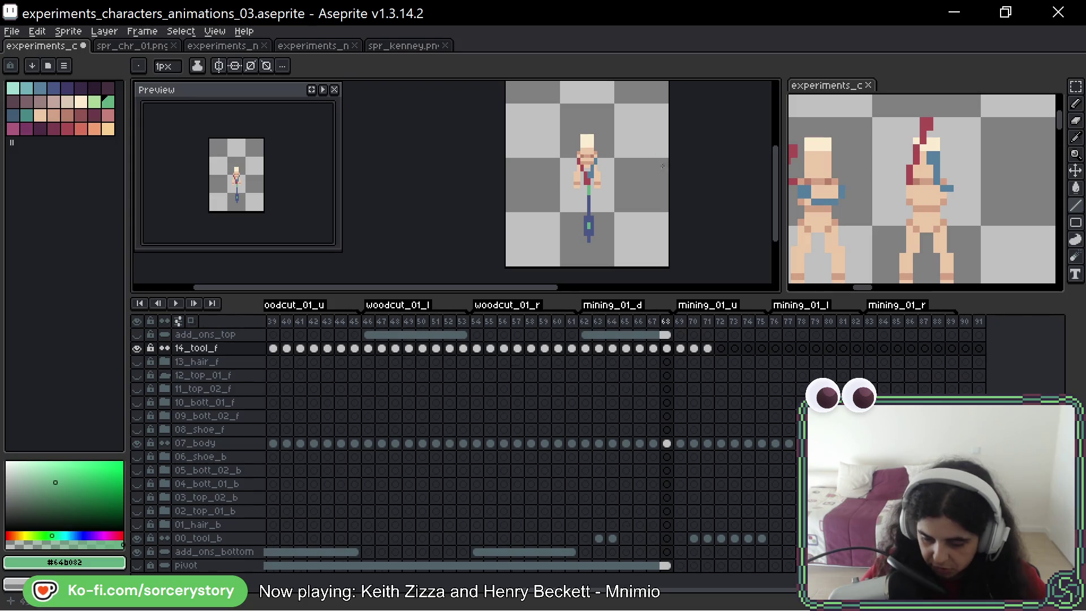
key("Left")
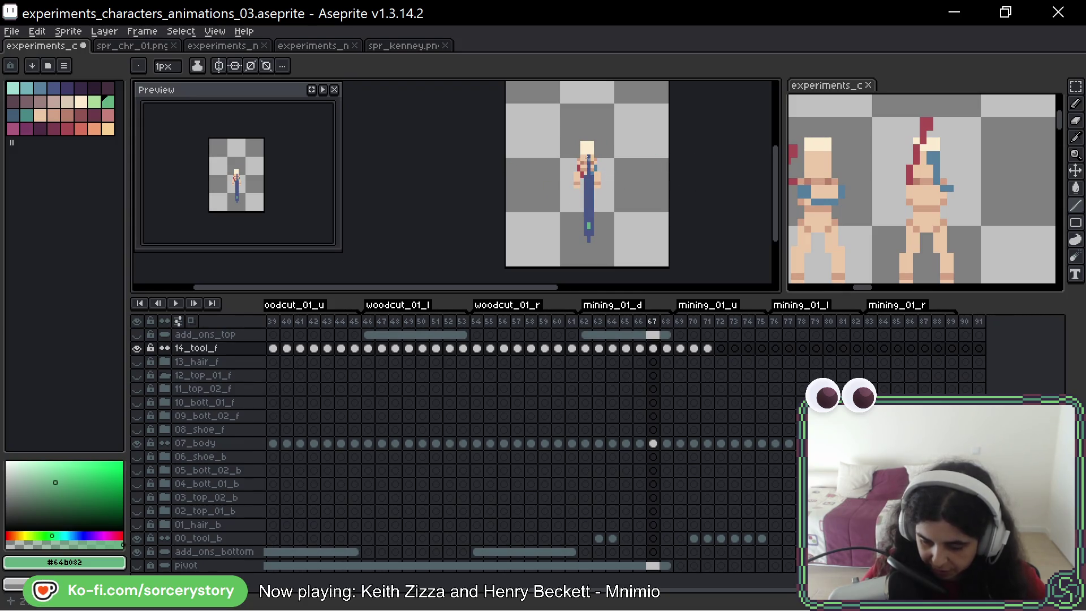
key("Right")
key("Right")
key("Right")
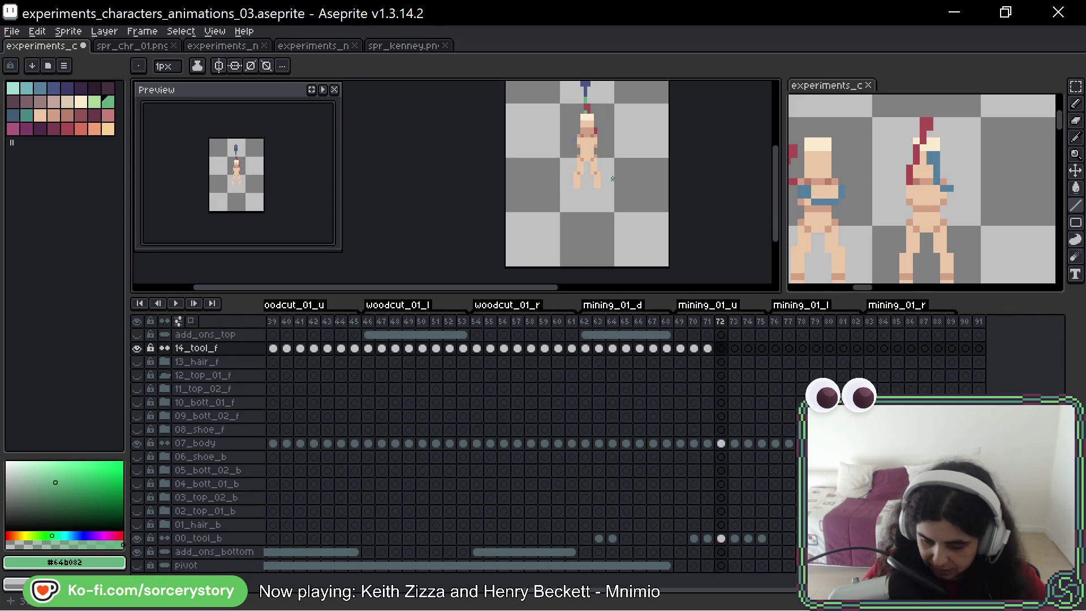
key("Right")
key("Right")
key("Right")
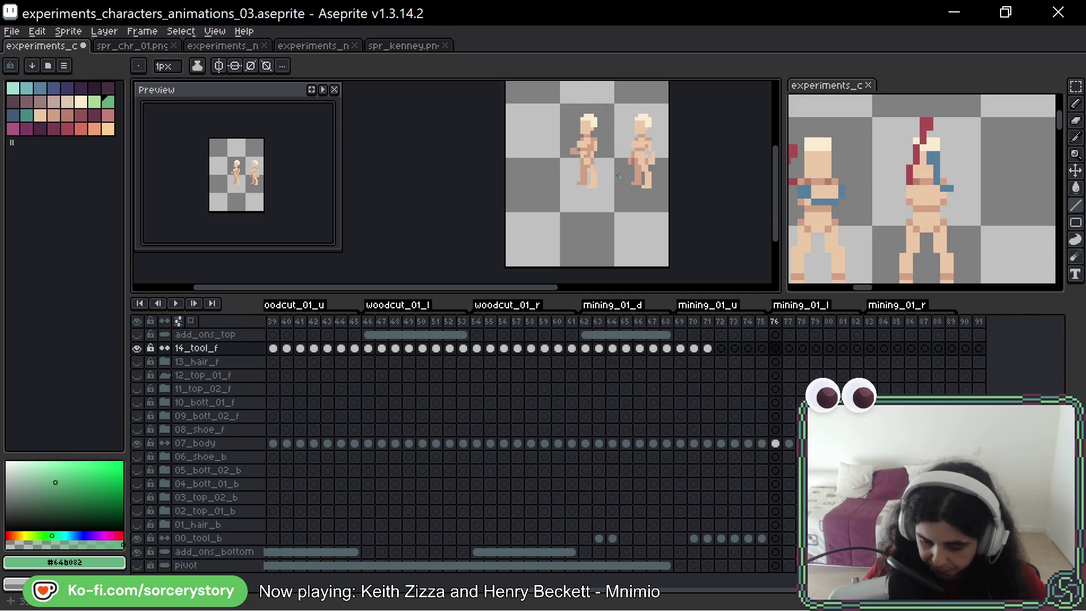
key("Right")
key("Right")
key("Right")
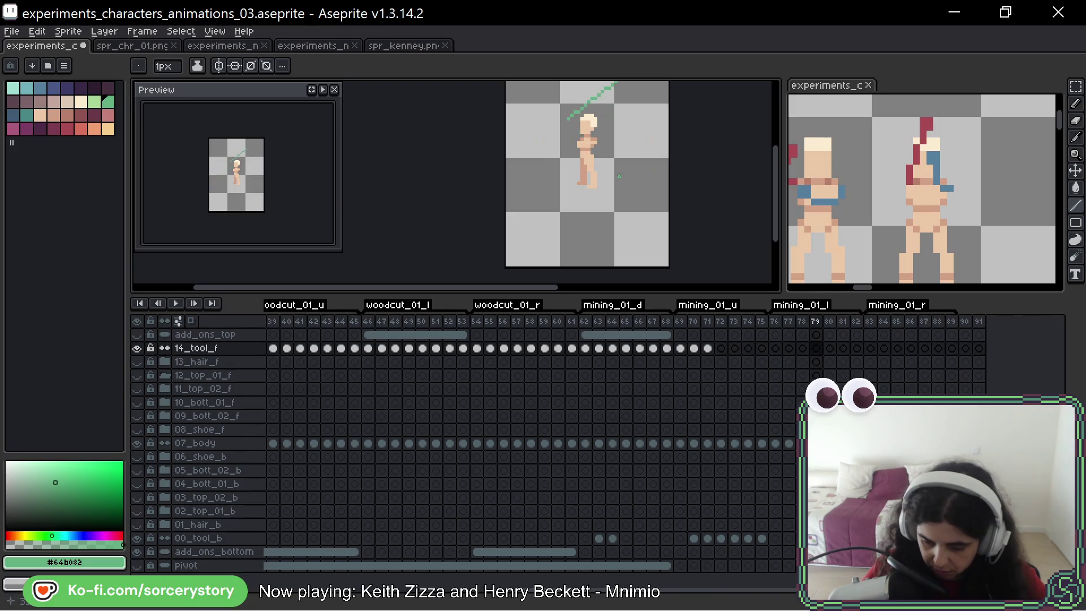
key("Right")
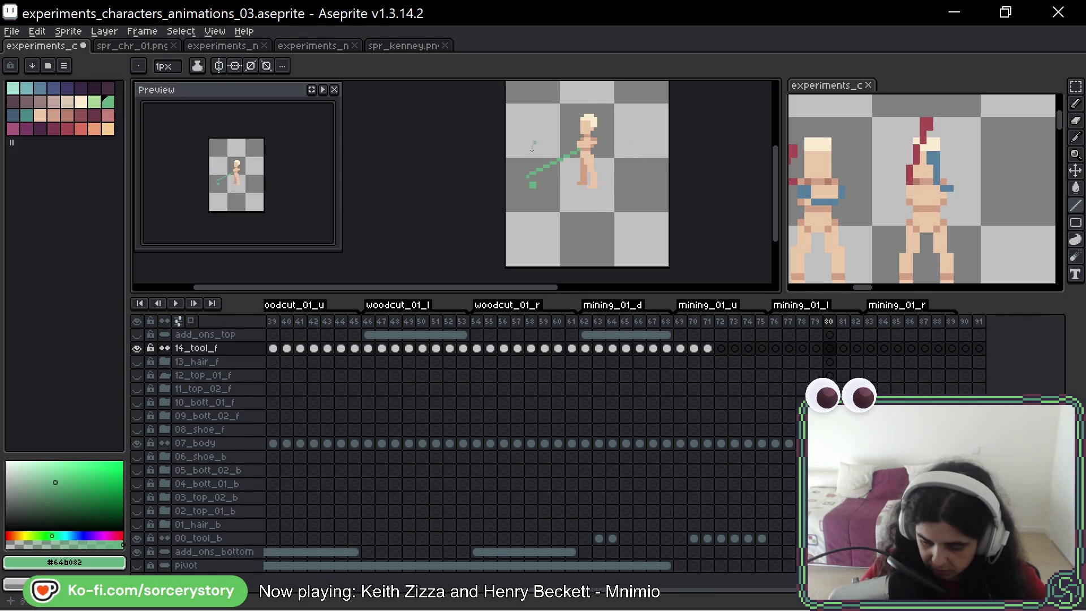
key("Left")
key("Left")
key("Left")
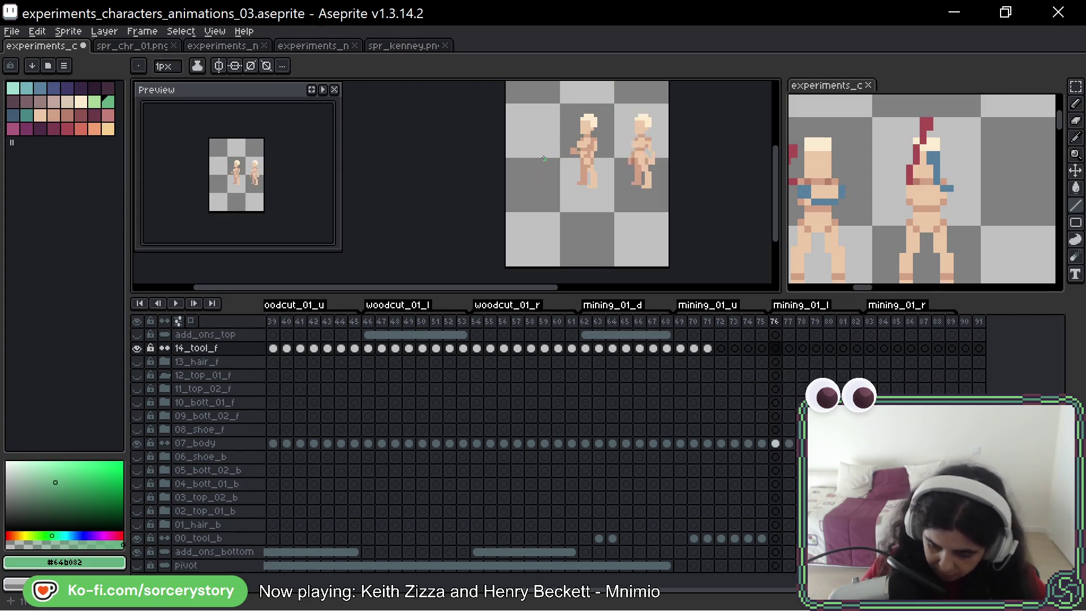
key("Right")
key("Right")
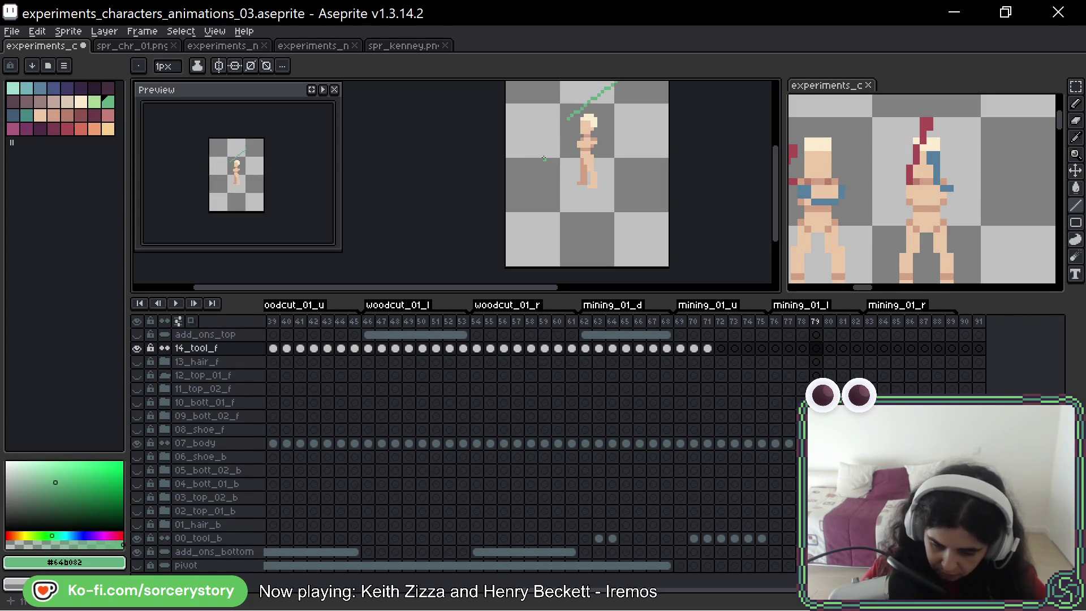
key("F3")
key("F3")
key("F3")
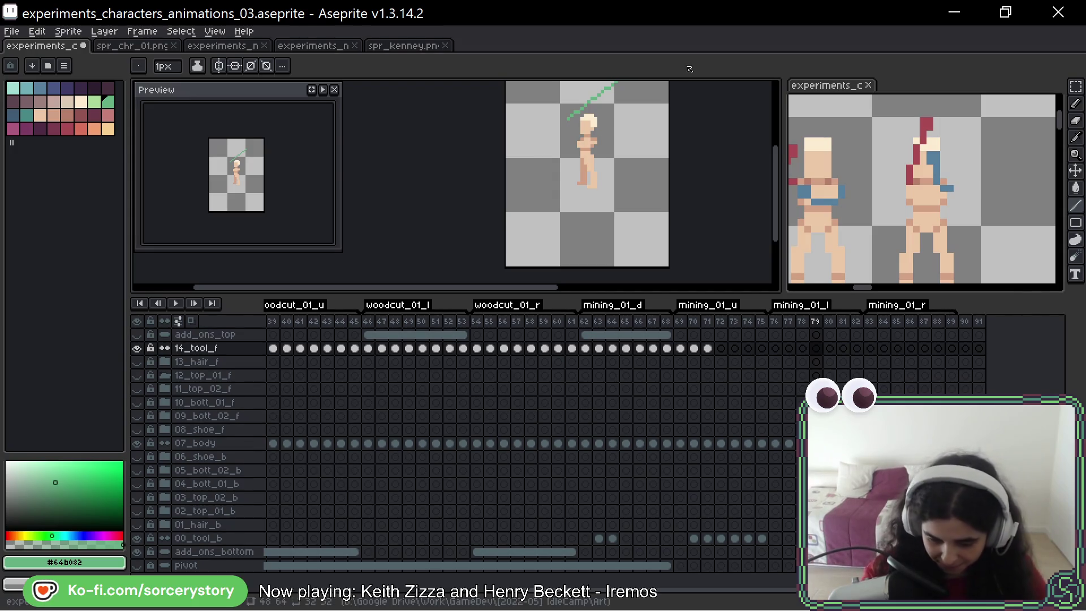
Step: Frame the figure and turn on onion skin on frame 78
key("h")
scroll(693, 136, "up", 2)
scroll(693, 136, "right", 1)
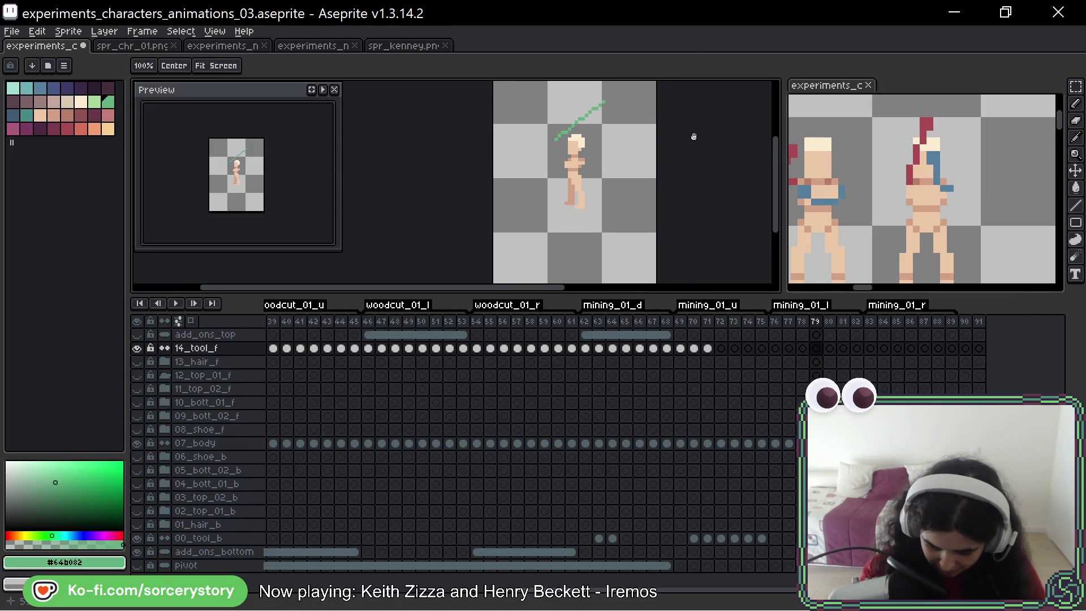
left_click_drag(699, 134, 695, 141)
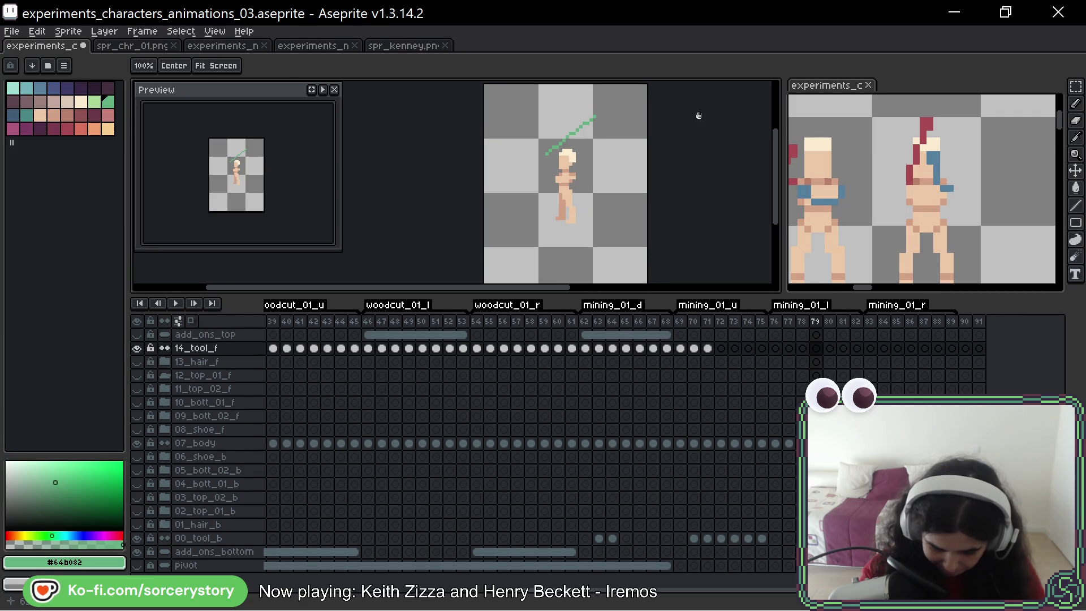
key("b")
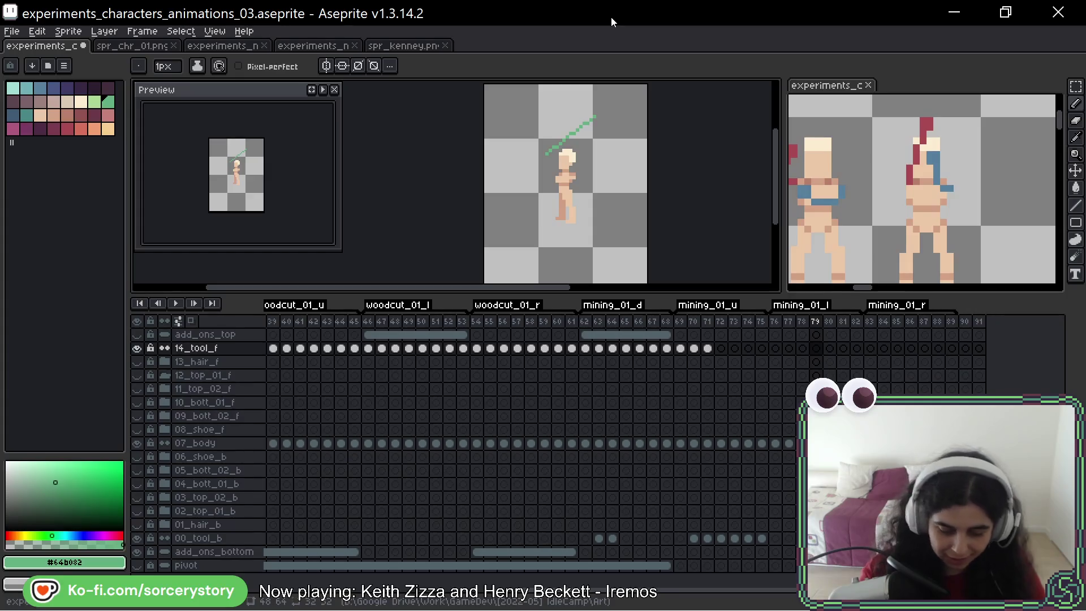
left_click_drag(645, 154, 634, 163)
key("Left")
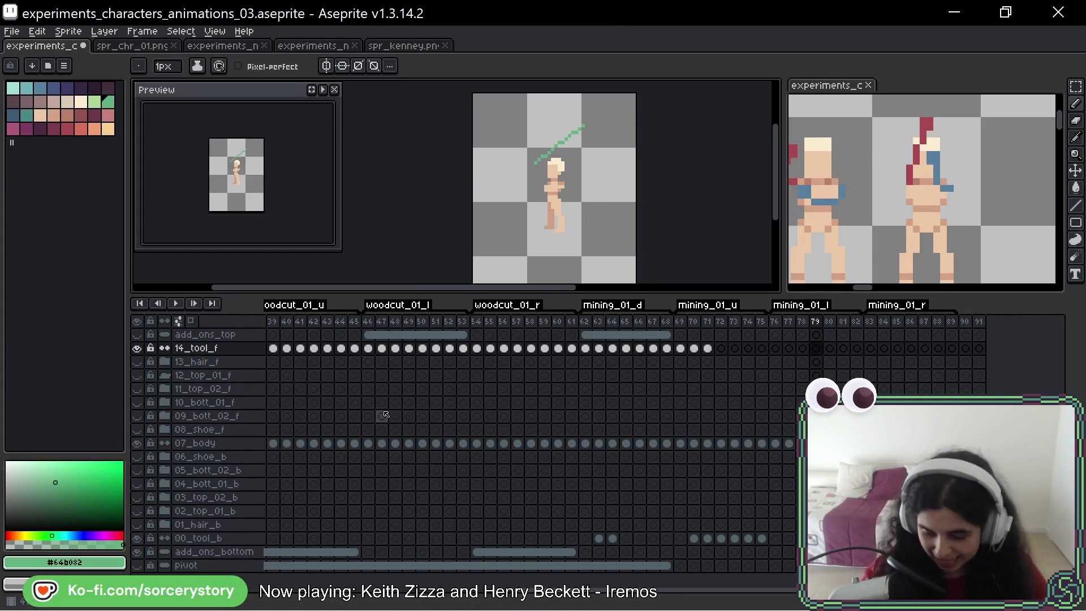
key("F3")
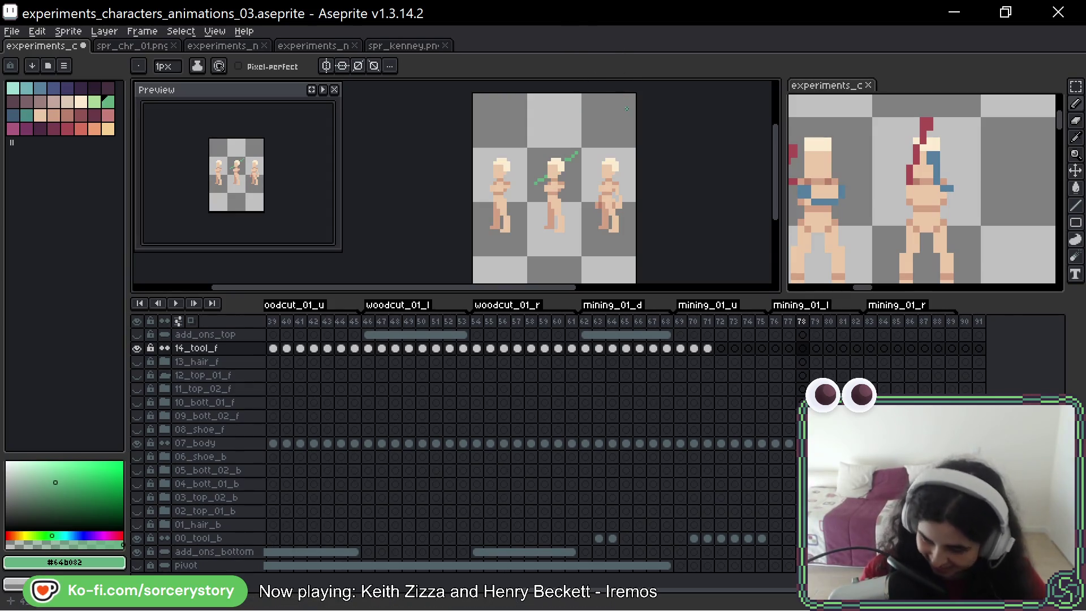
Step: Flip among frames 78, 79 and 80 to compare the pickaxe swing
key("Right")
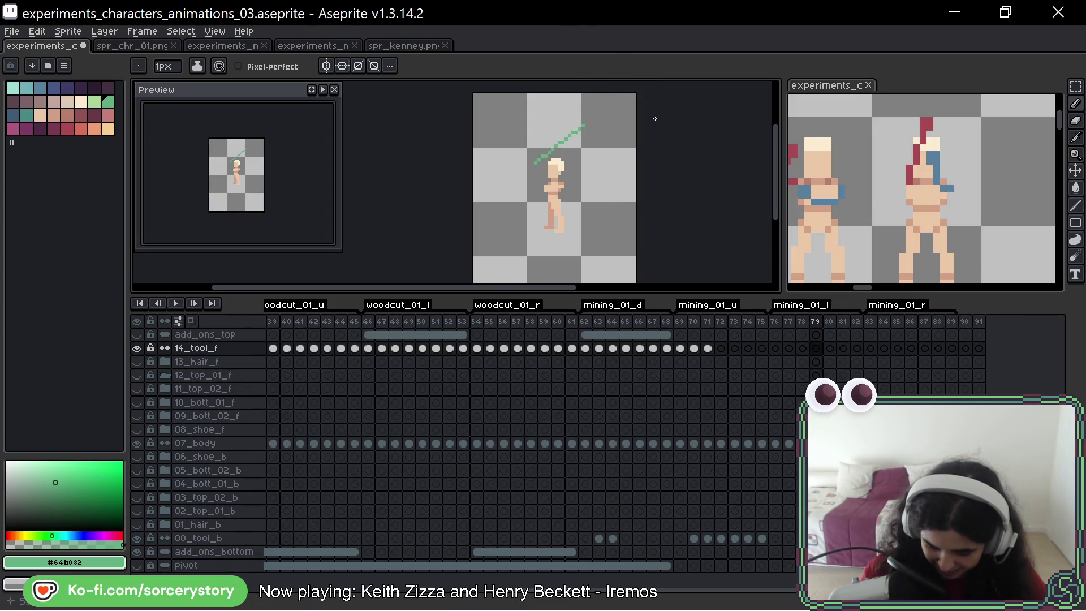
key("Left")
key("Right")
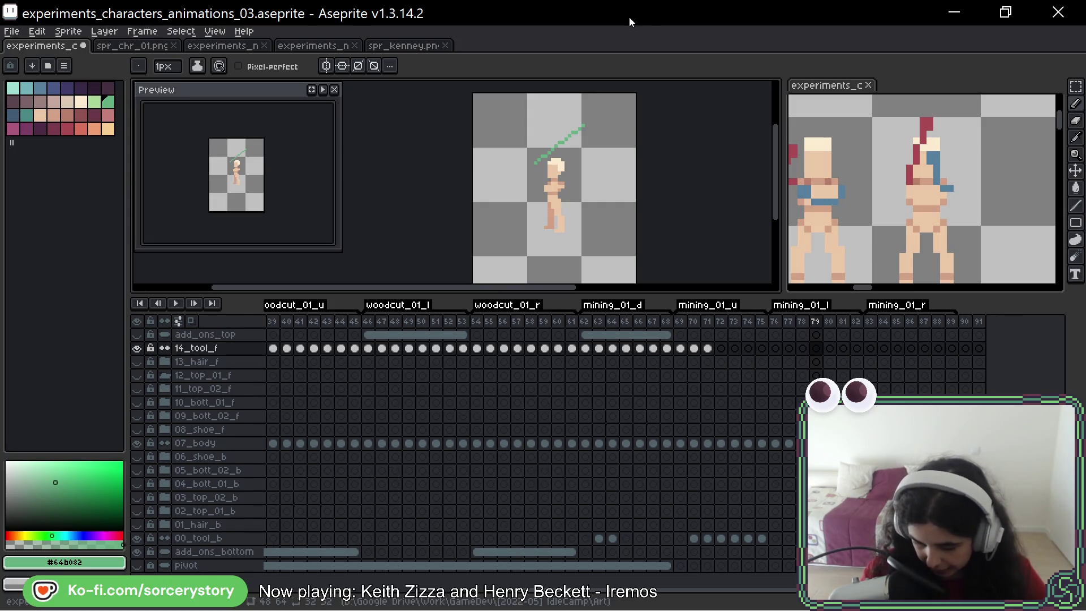
key("Right")
key("Left")
key("Right")
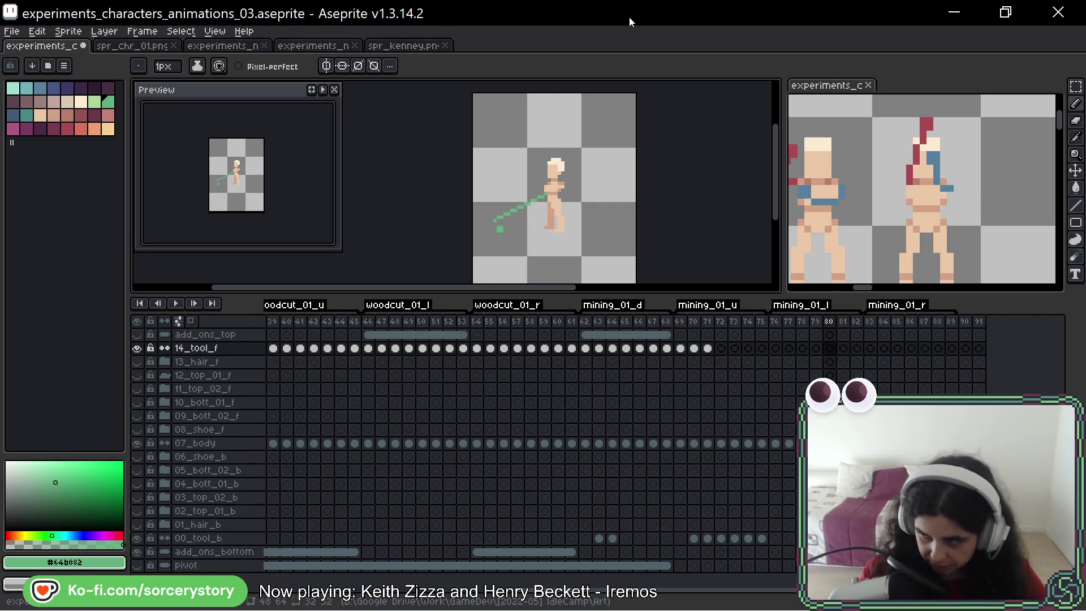
key("Left")
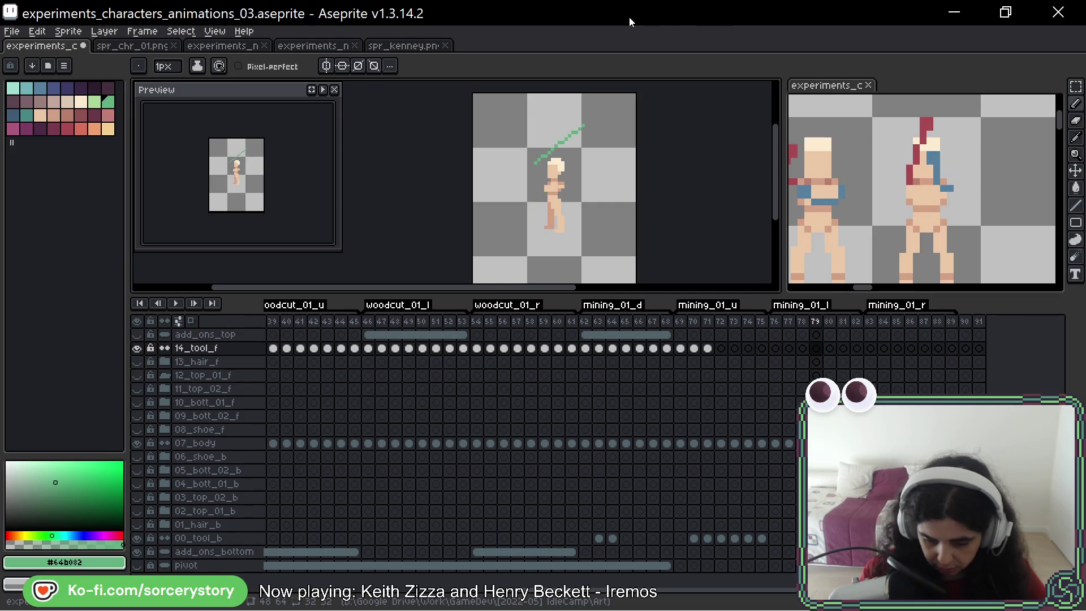
key("F3")
key("F3")
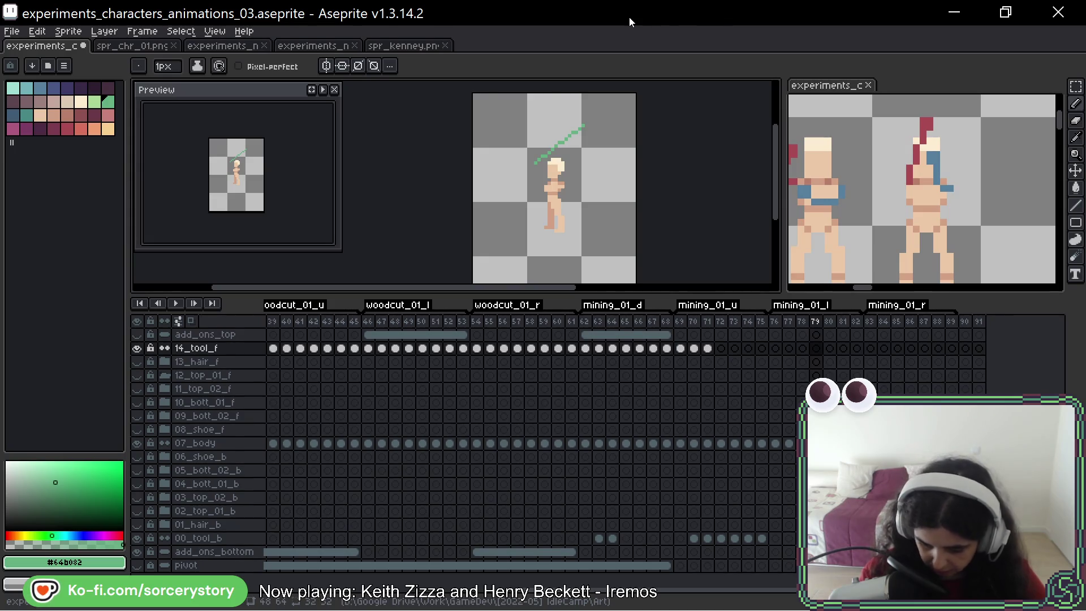
Step: Review frames 77 back to 68, then marquee-select the figure's body on frame 73
key("Left")
key("Left")
key("Left")
key("Left")
key("Left")
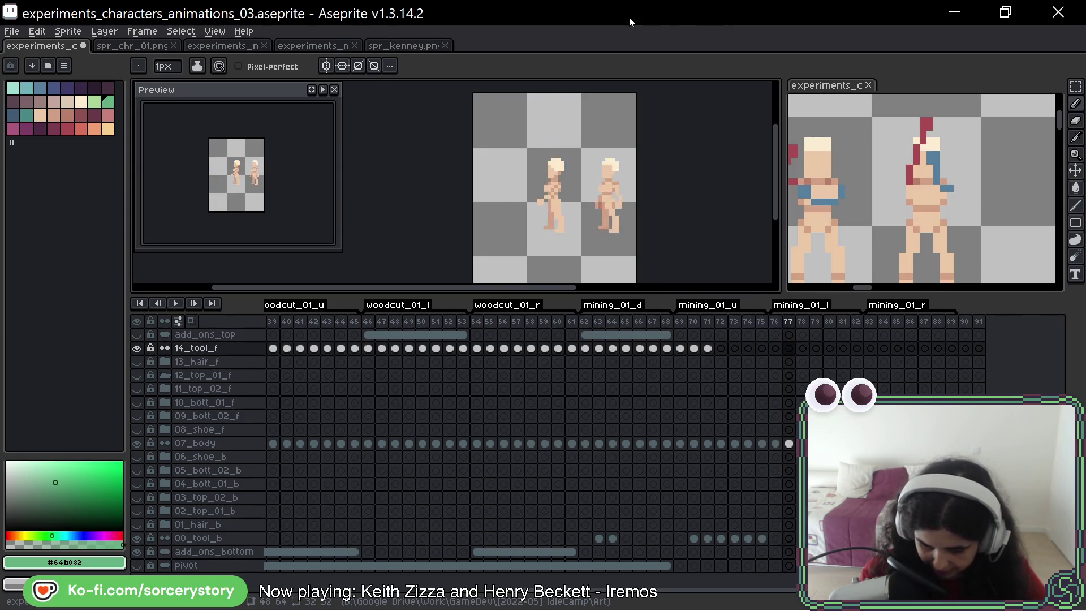
key("Left")
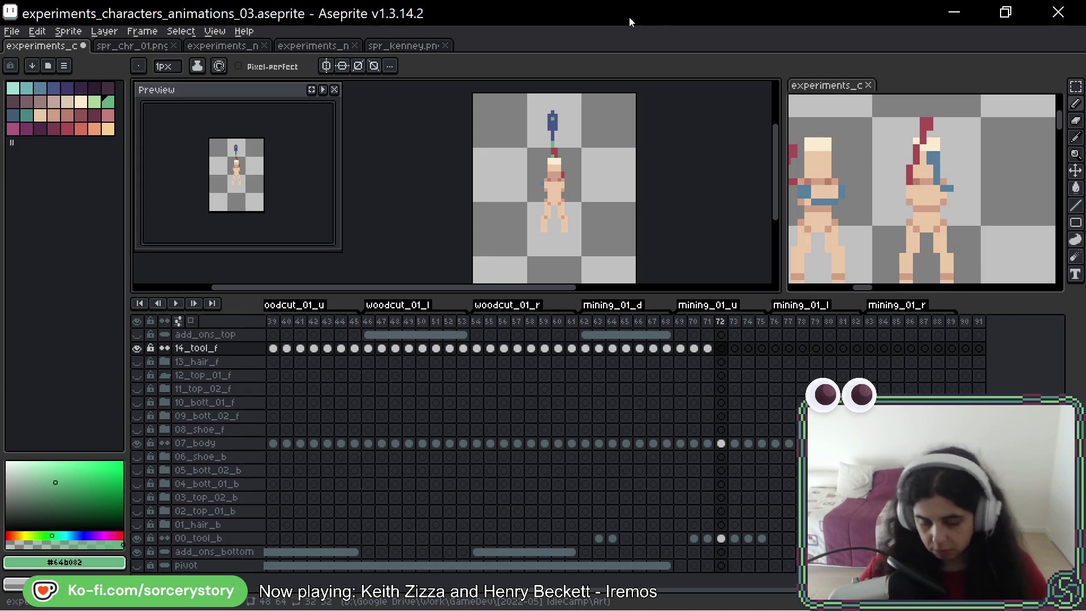
key("Left")
key("Left")
key("Left")
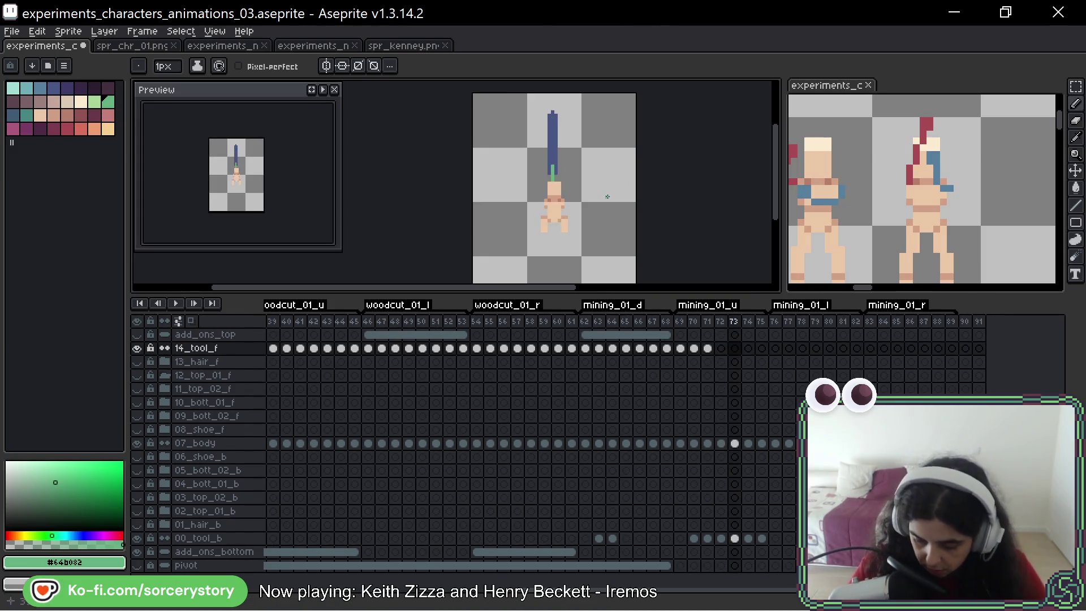
key("Right")
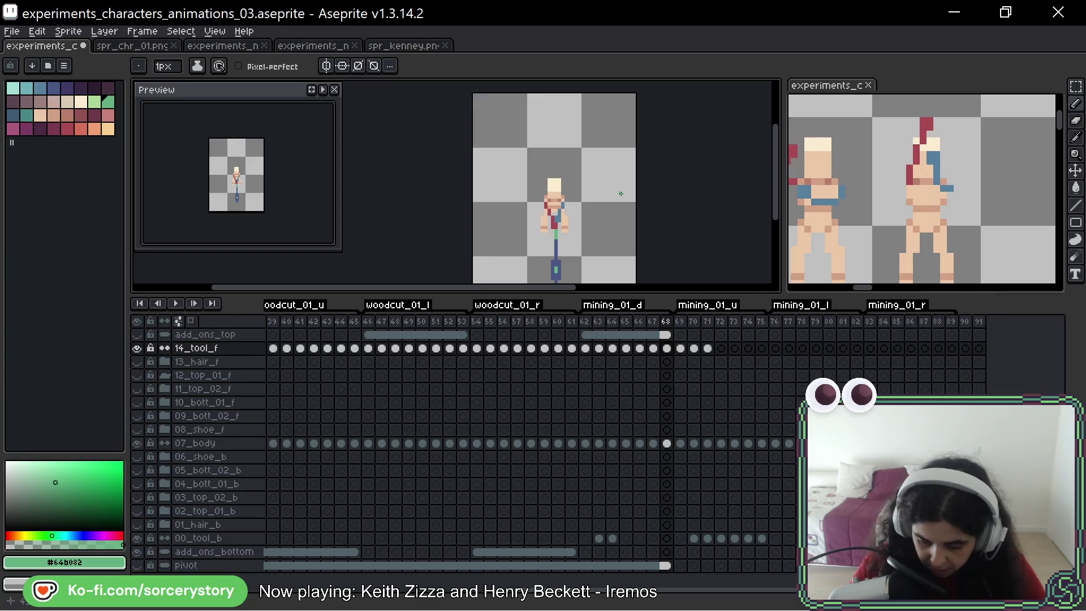
key("Right")
key("Right")
key("Left")
key("Right")
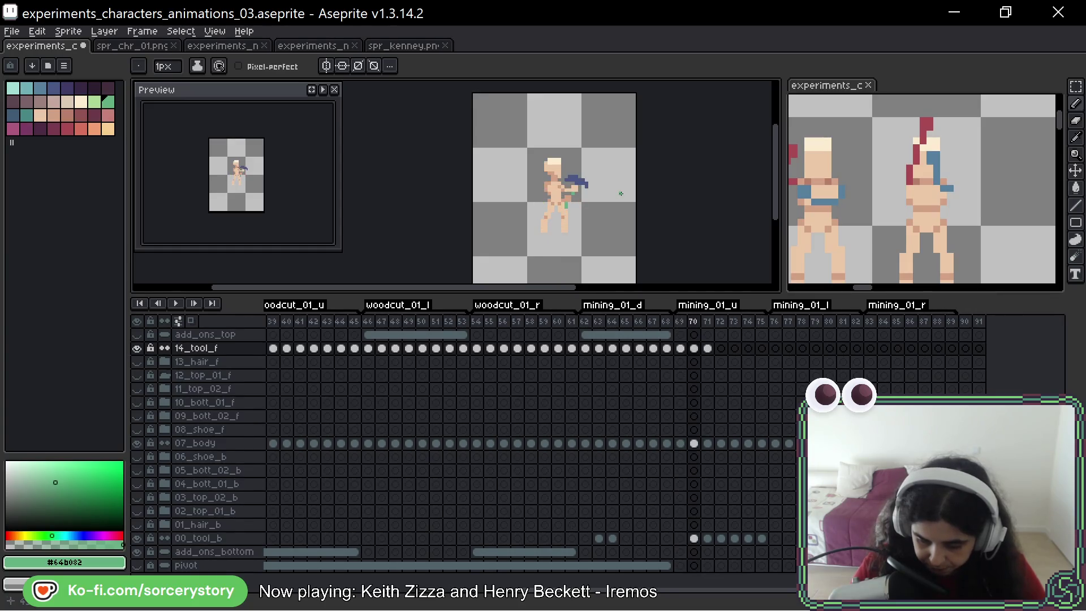
key("Right")
key("Right")
key("Right")
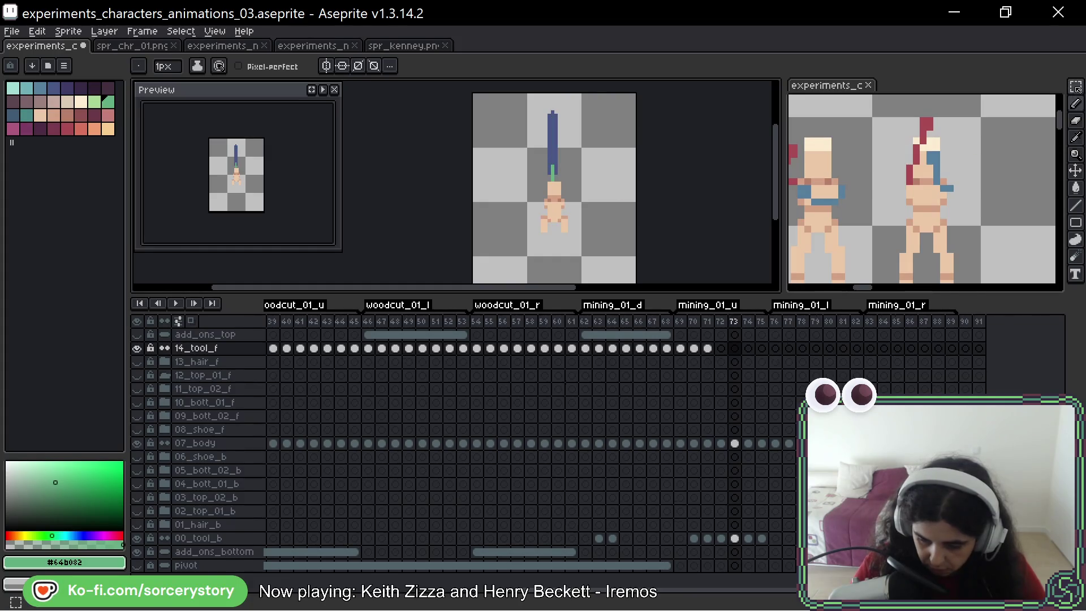
key("m")
left_click_drag(531, 152, 558, 237)
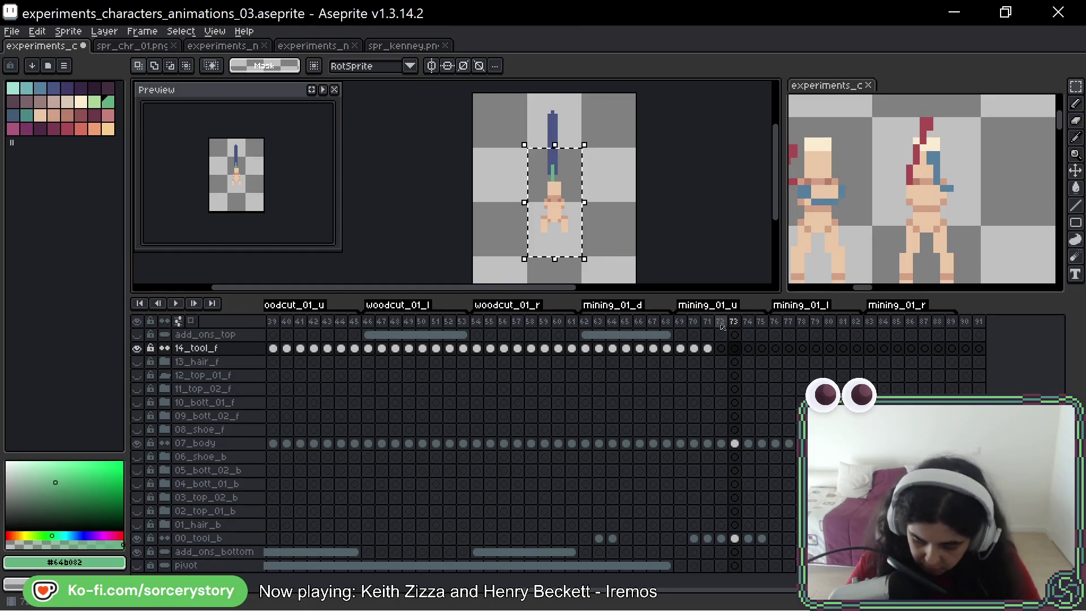
Step: Paste frame 73's body into frame 80, placed right of the mining figure
key("Right")
key("Right")
key("Right")
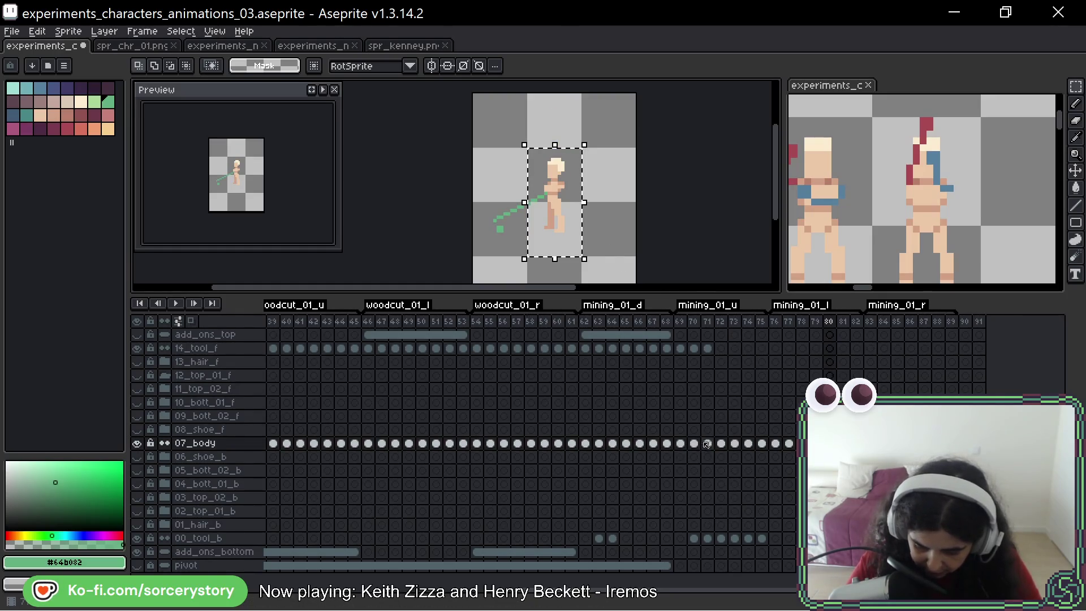
left_click(734, 444)
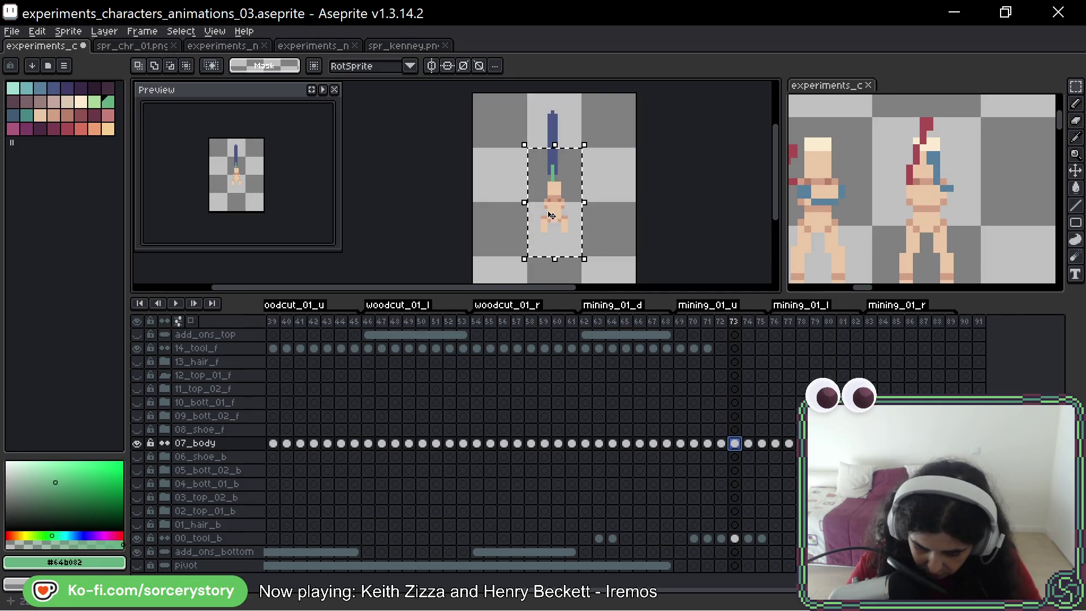
left_click_drag(604, 226, 596, 220)
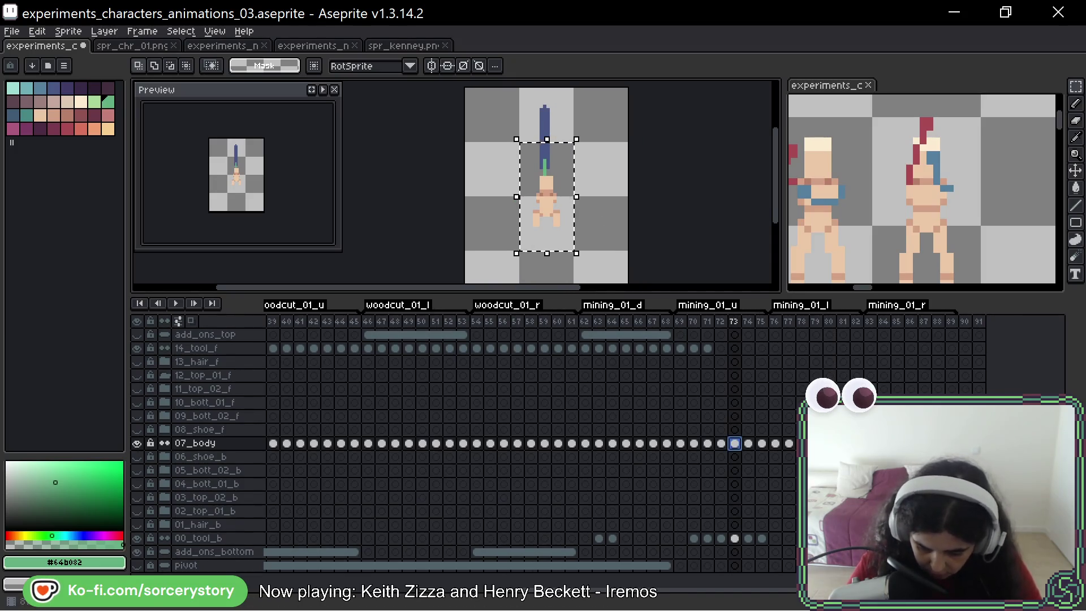
key("Right")
key("Right")
key("Right")
key("ctrl+v")
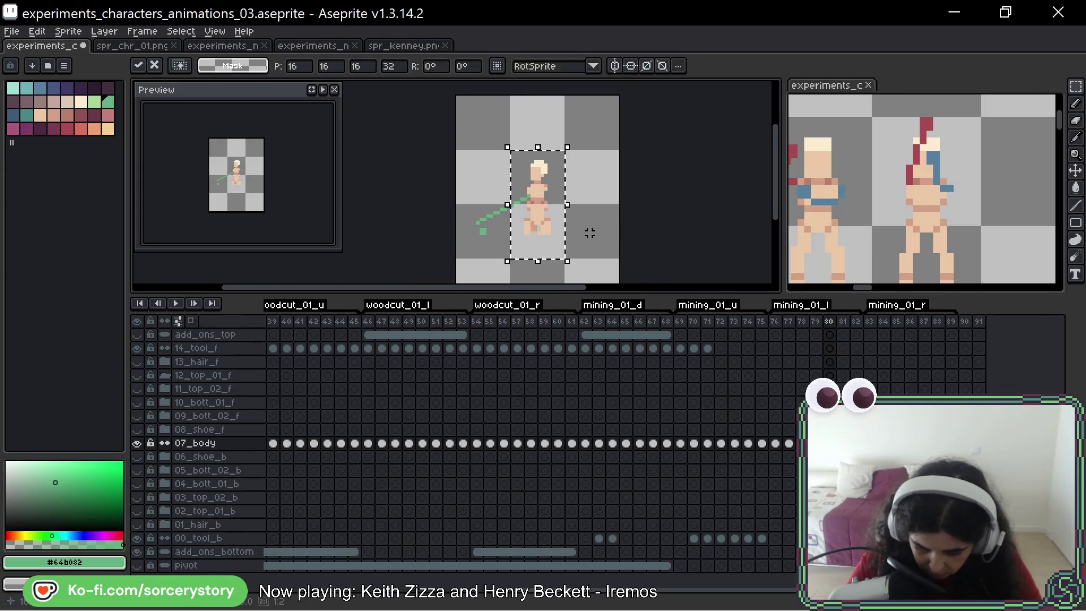
left_click_drag(555, 239, 606, 241)
key("Return")
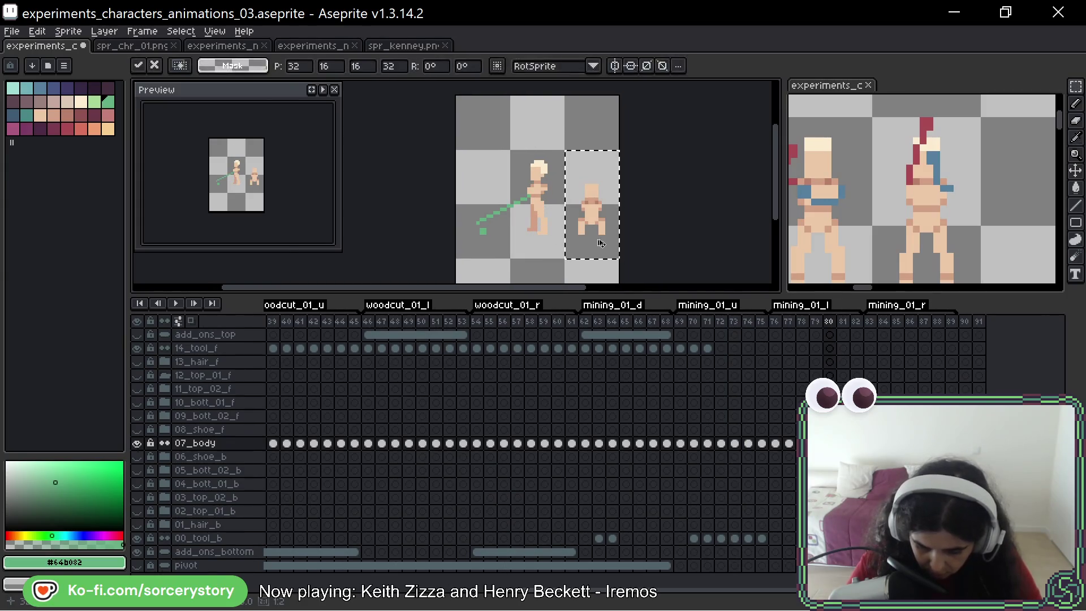
key("ctrl+d")
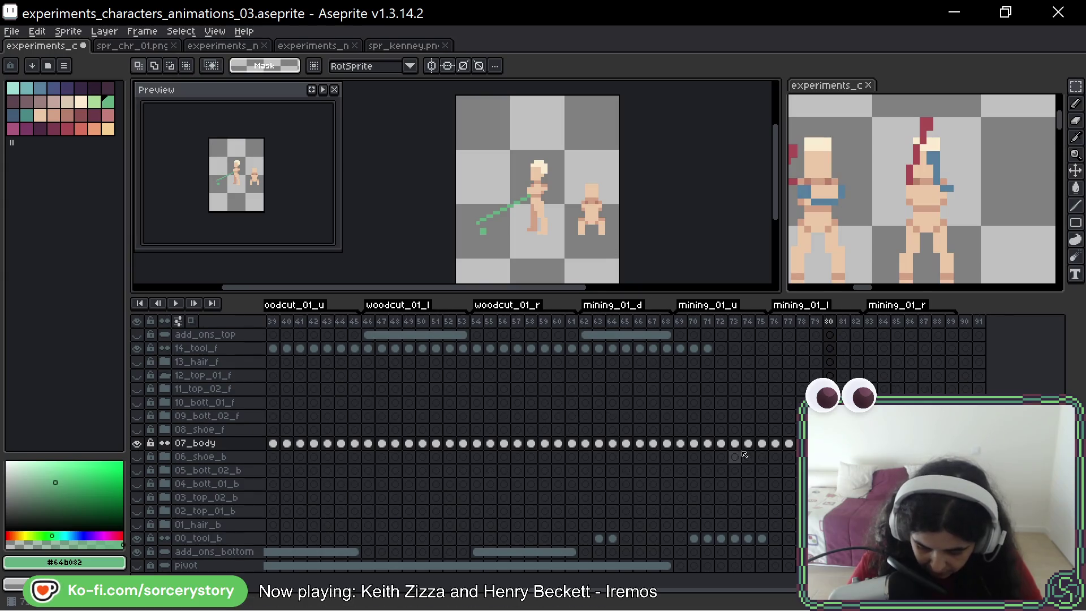
Step: Copy the body from frame 74 into frame 81, right of the figure
left_click(753, 443)
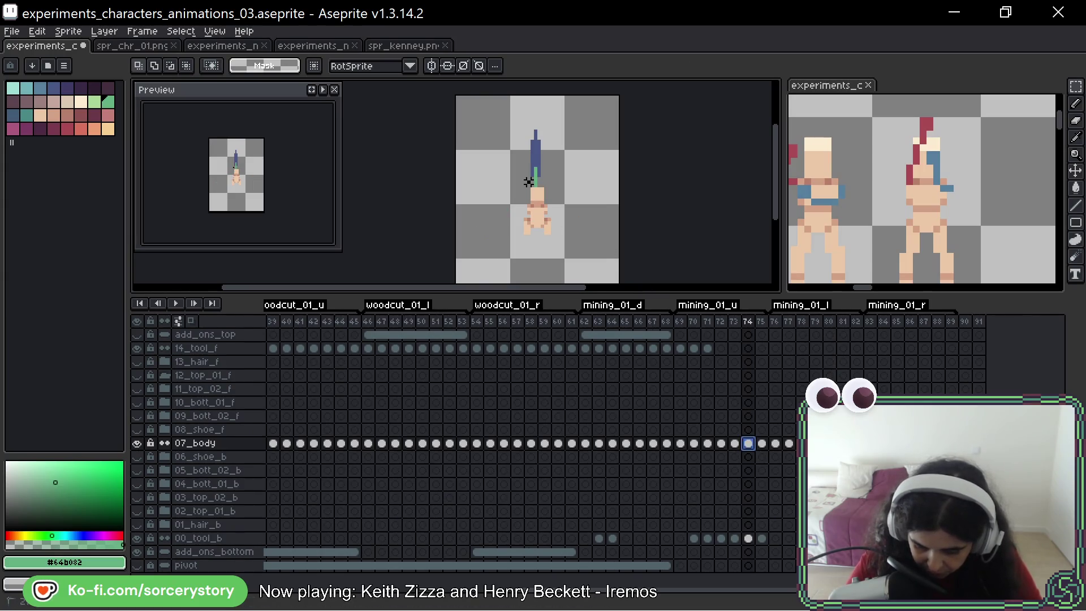
left_click_drag(508, 148, 565, 260)
key("ctrl+d")
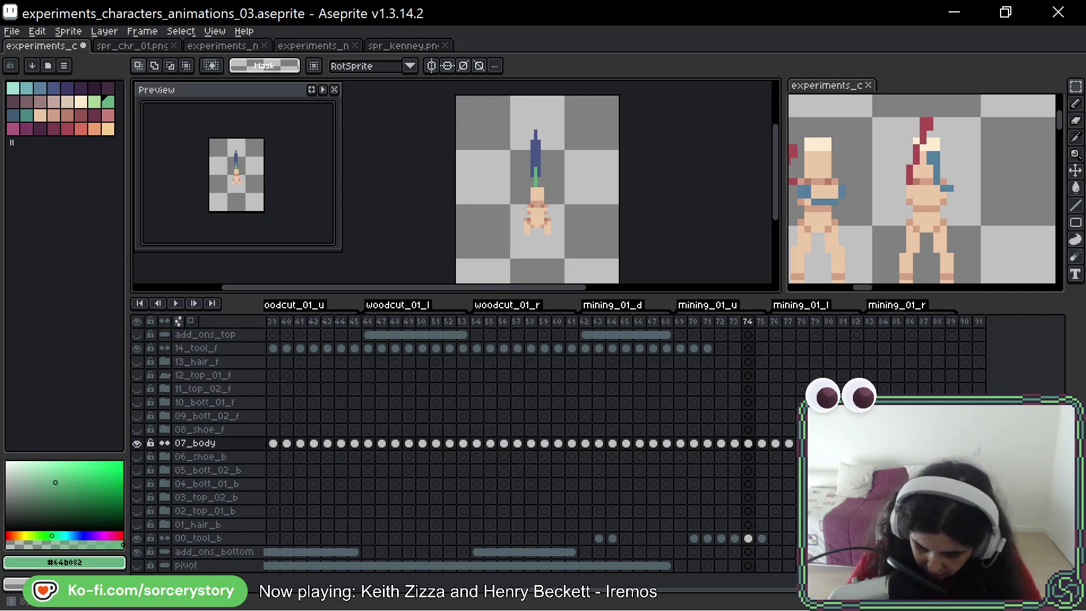
left_click(842, 443)
key("ctrl+v")
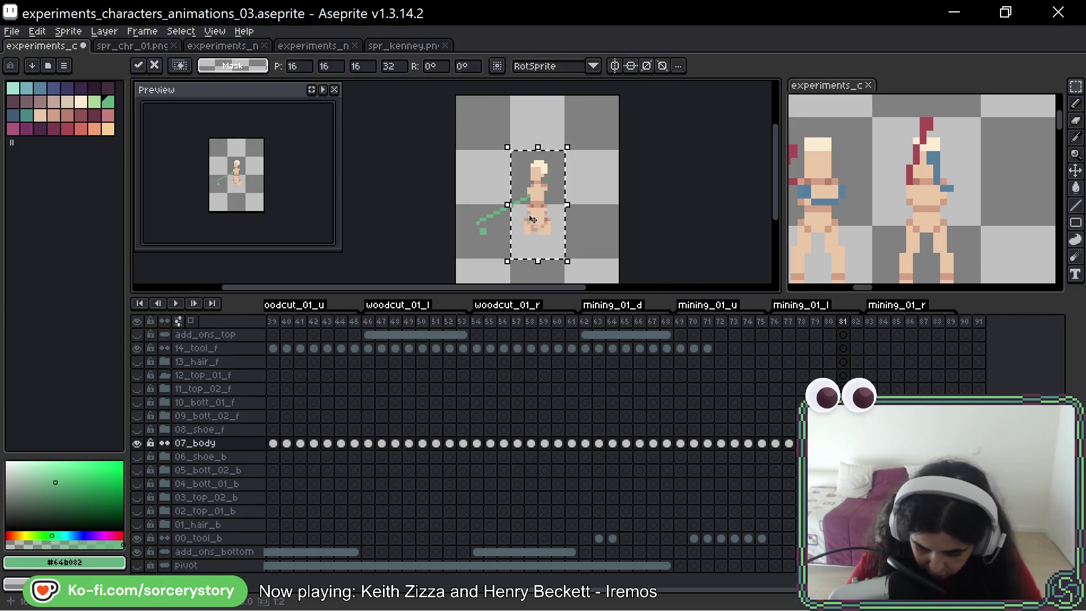
left_click_drag(526, 224, 580, 224)
key("ctrl+d")
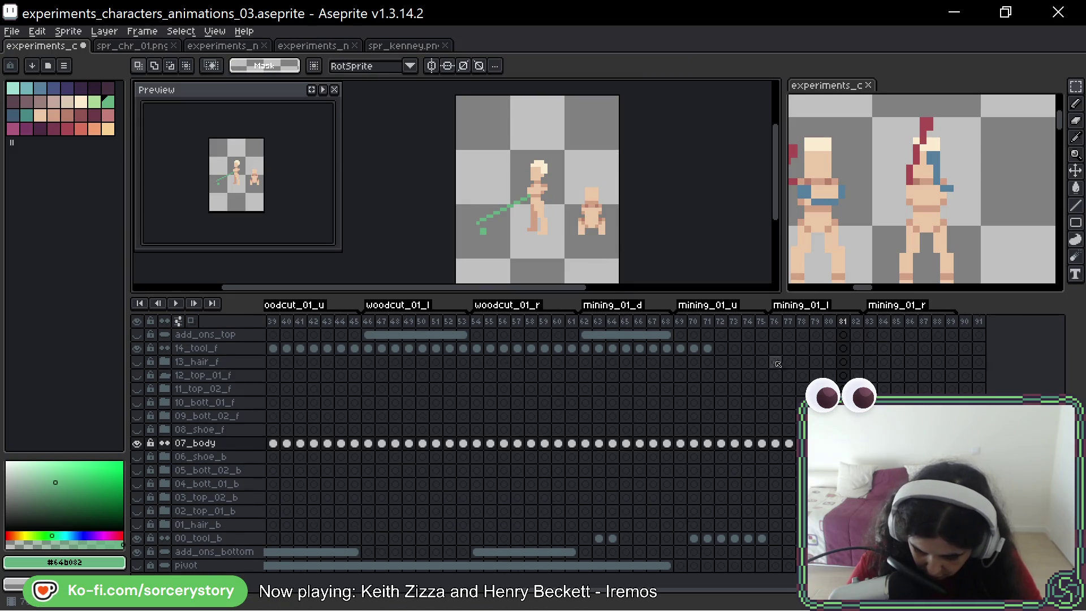
Step: Copy the body from frame 75 into frame 82, right of the figure
left_click(762, 443)
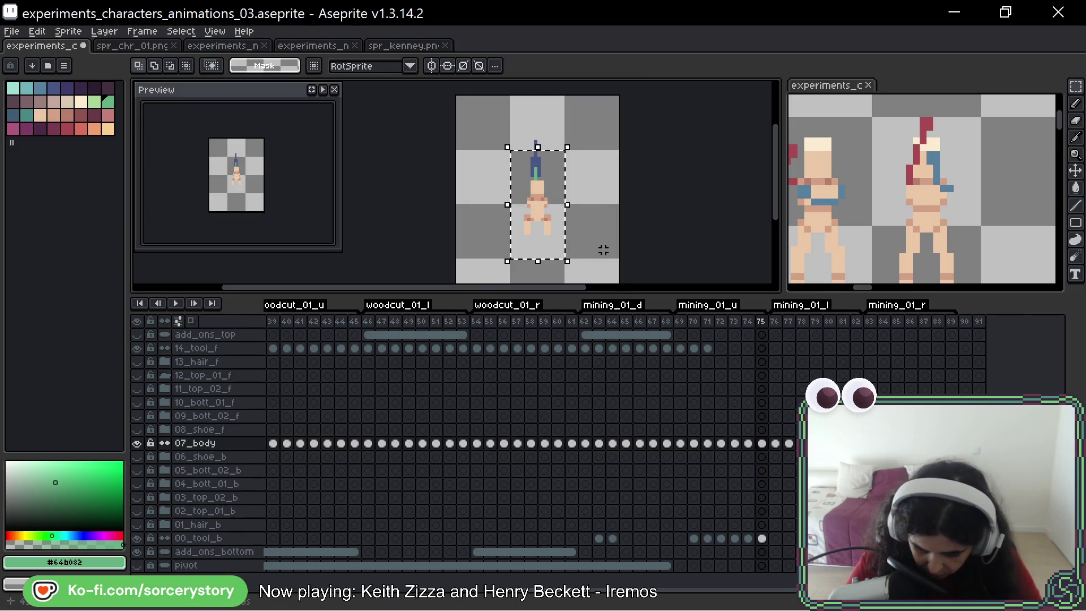
left_click(856, 443)
key("ctrl+v")
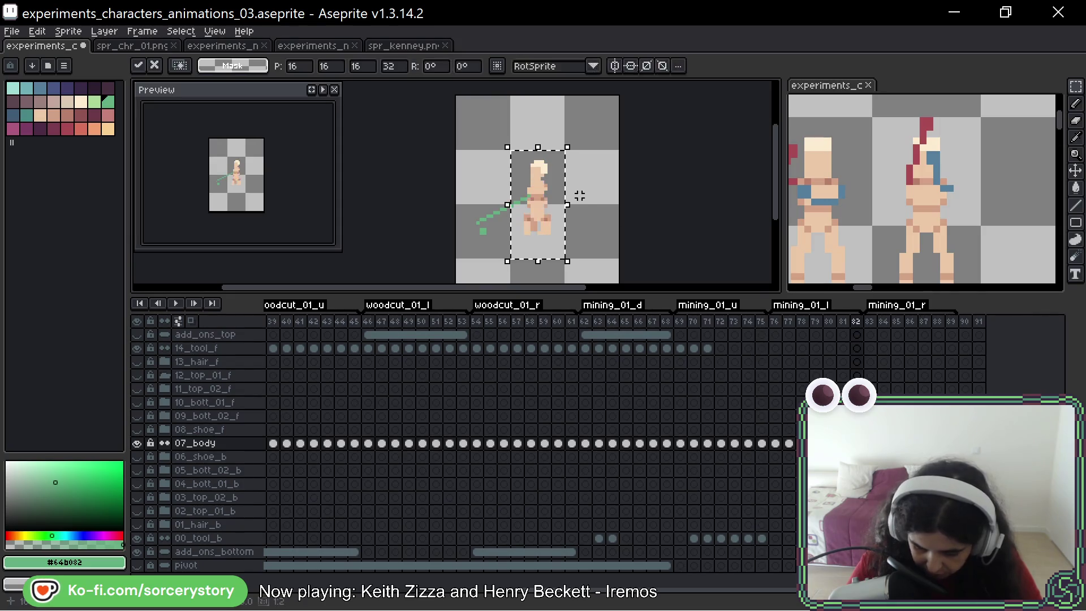
left_click_drag(529, 221, 588, 222)
key("Return")
key("ctrl+d")
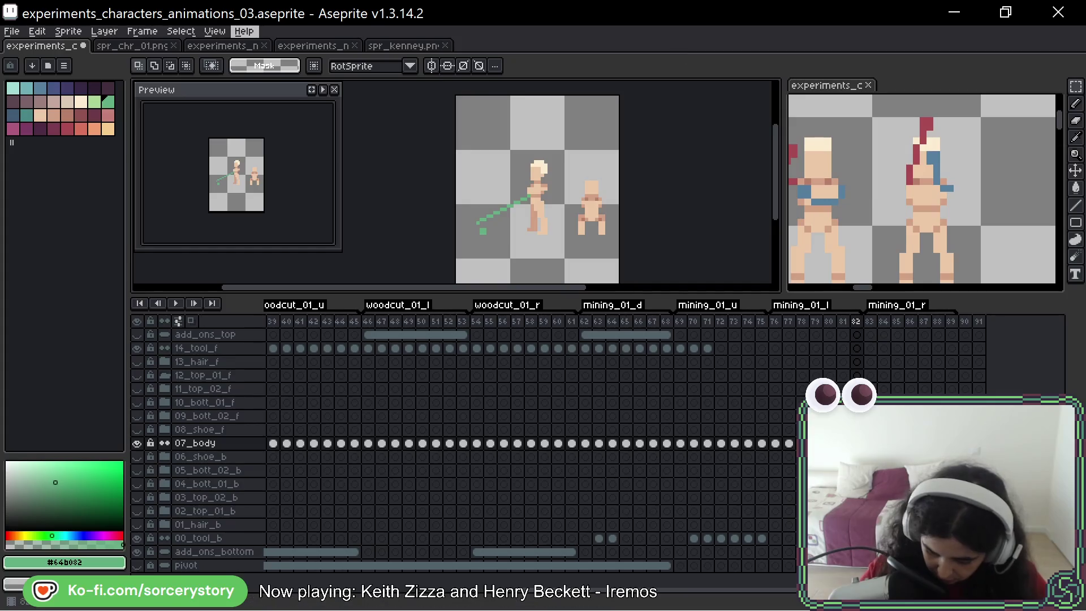
key("Left")
key("Left")
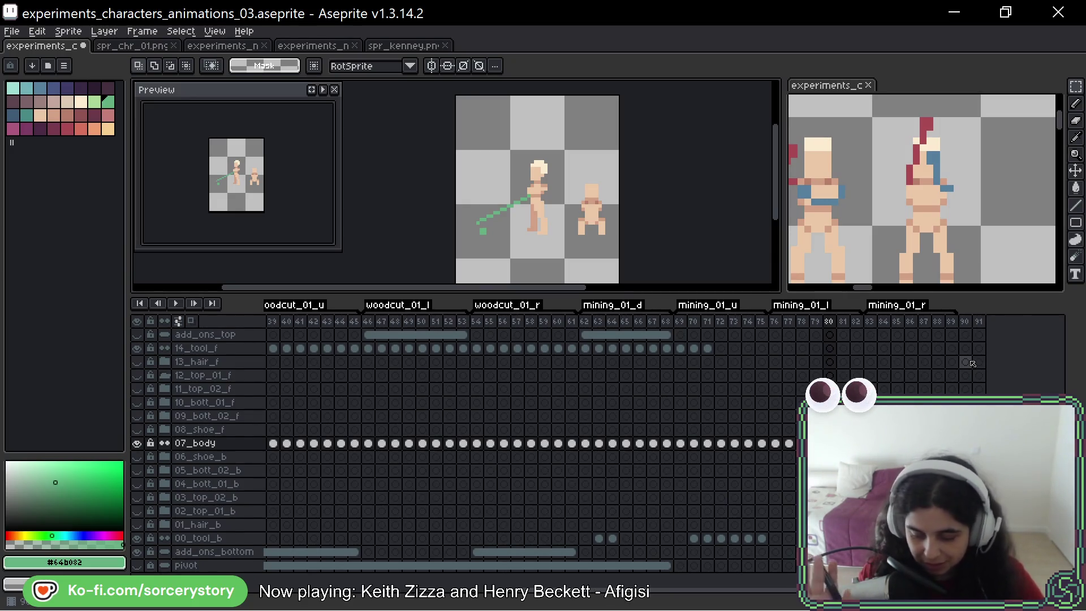
key("Right")
key("Left")
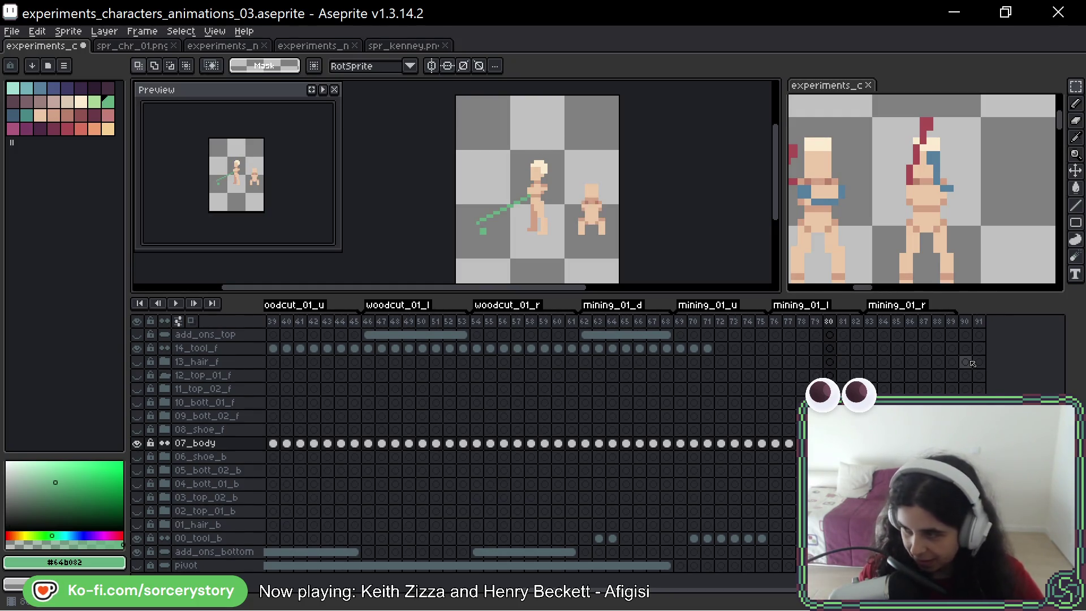
key("Right")
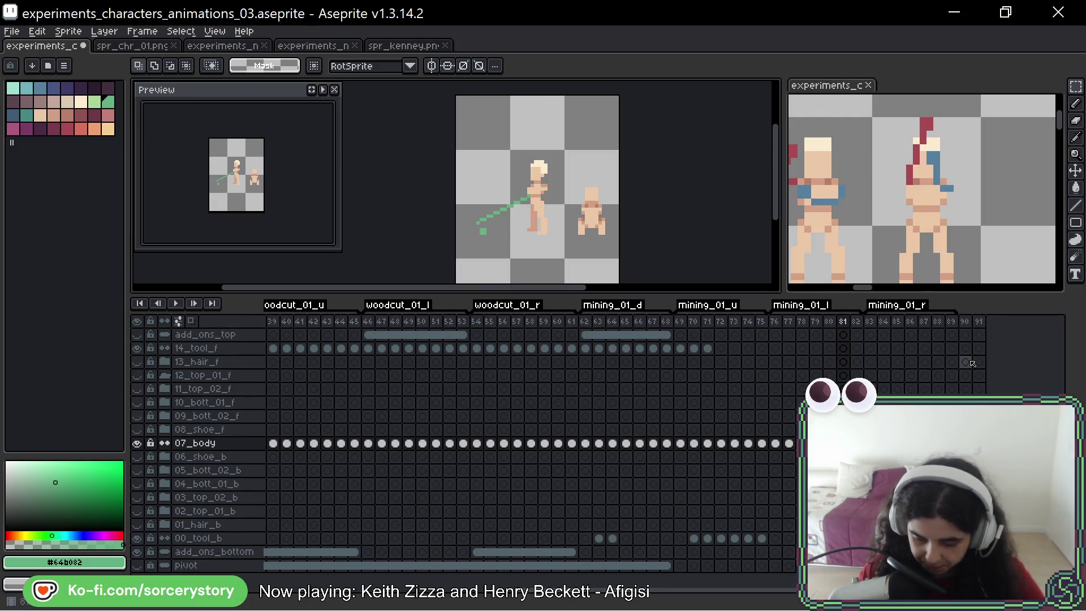
key("Right")
key("Left")
key("Left")
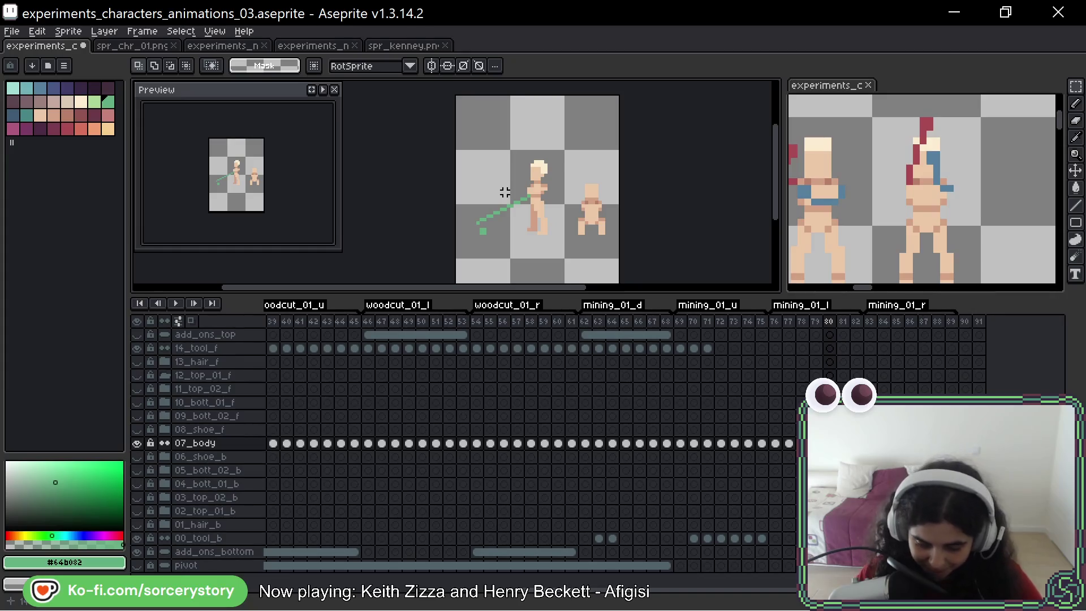
key("Right")
key("Left")
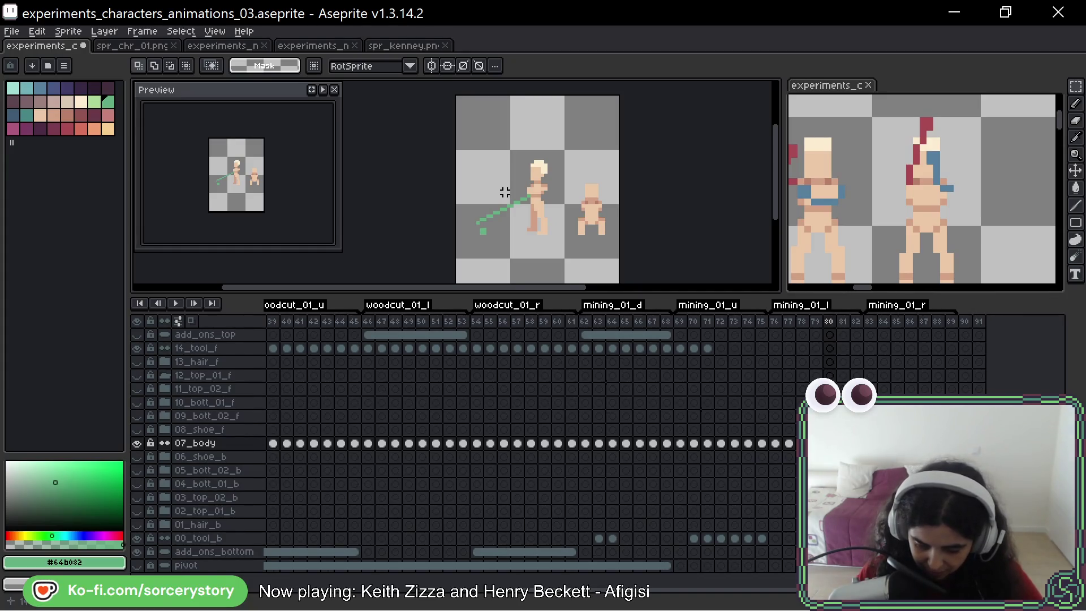
key("Right")
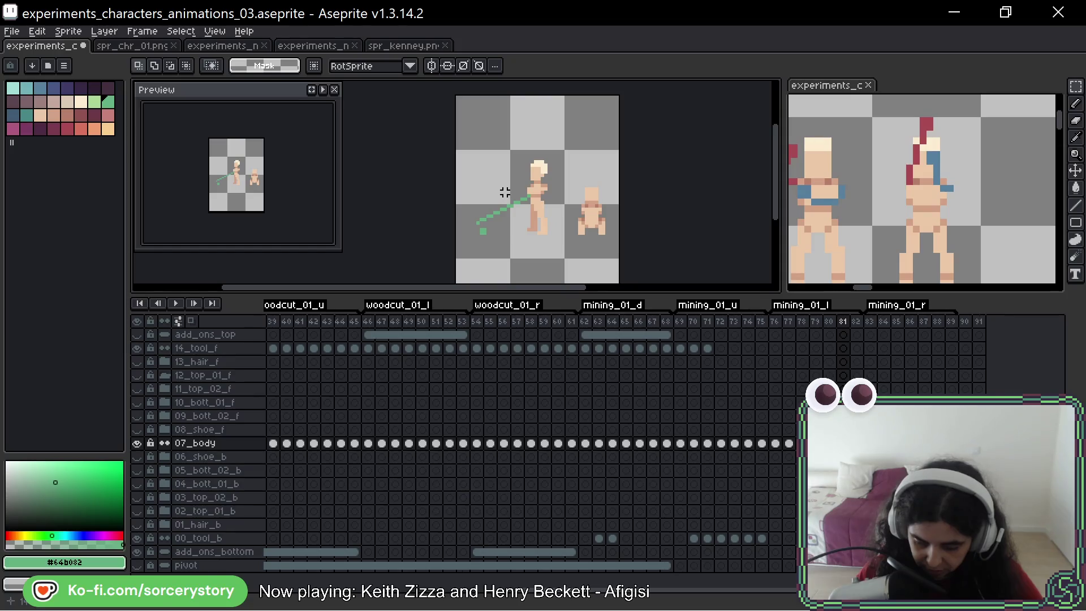
key("Left")
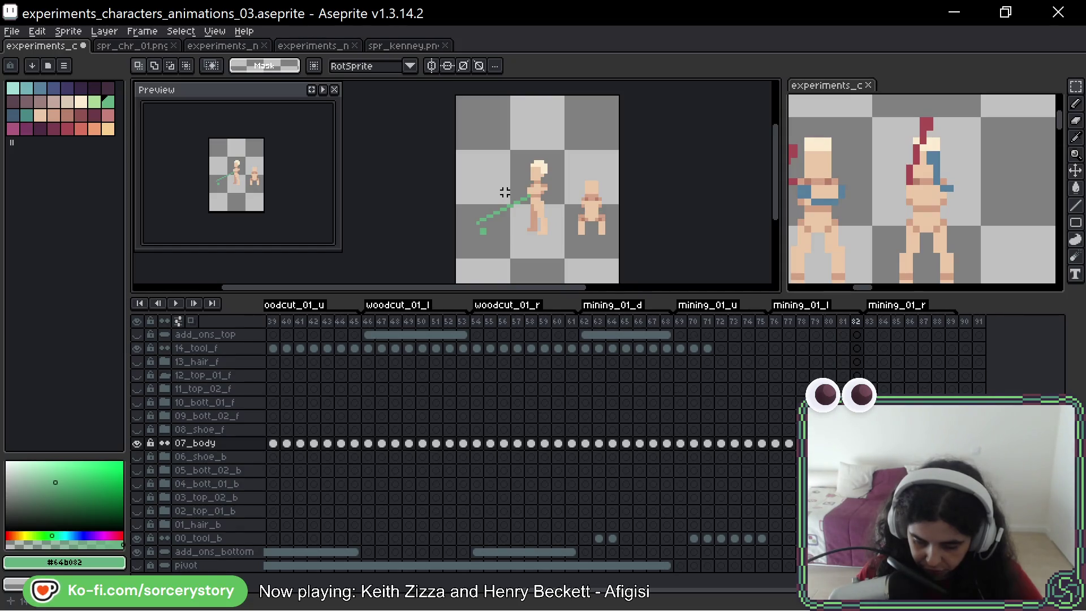
key("Right")
key("Left")
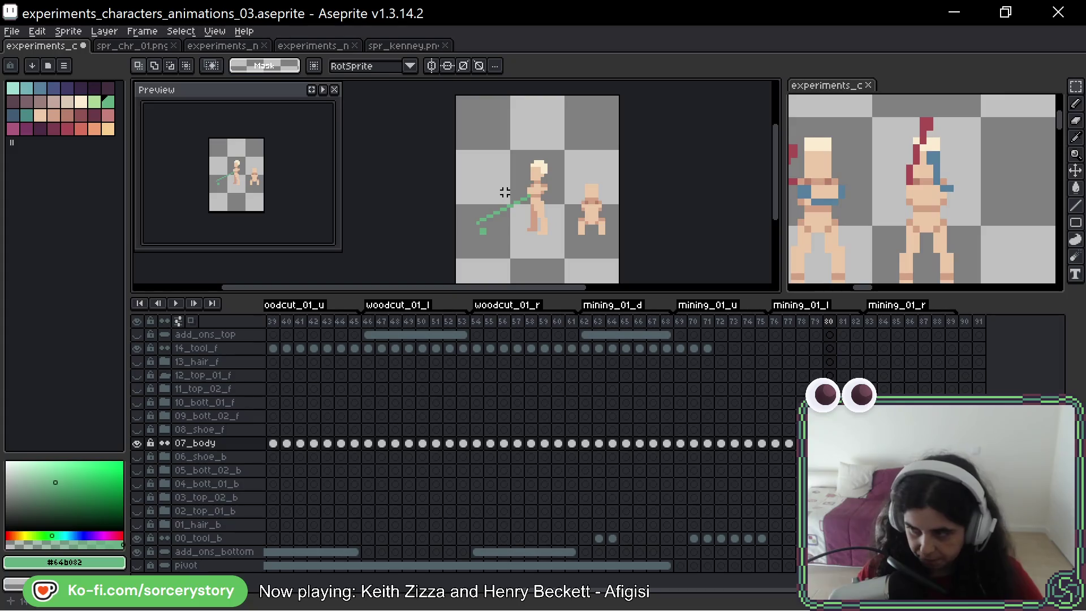
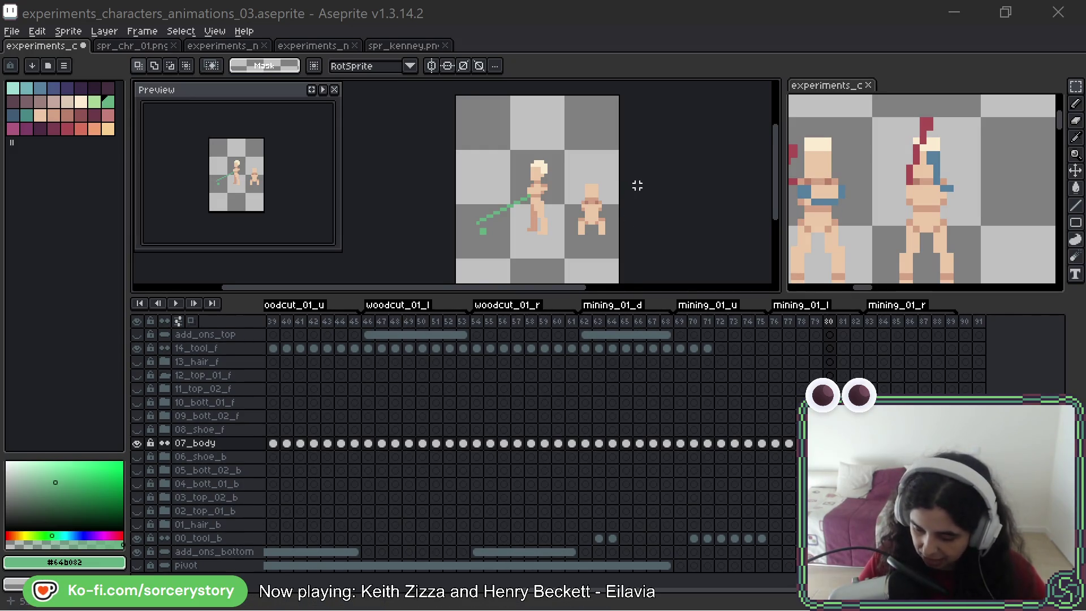
Step: Play the character animation, stop it on mining frame 70 and switch to the eyedropper
left_click_drag(637, 186, 654, 167)
key("Return")
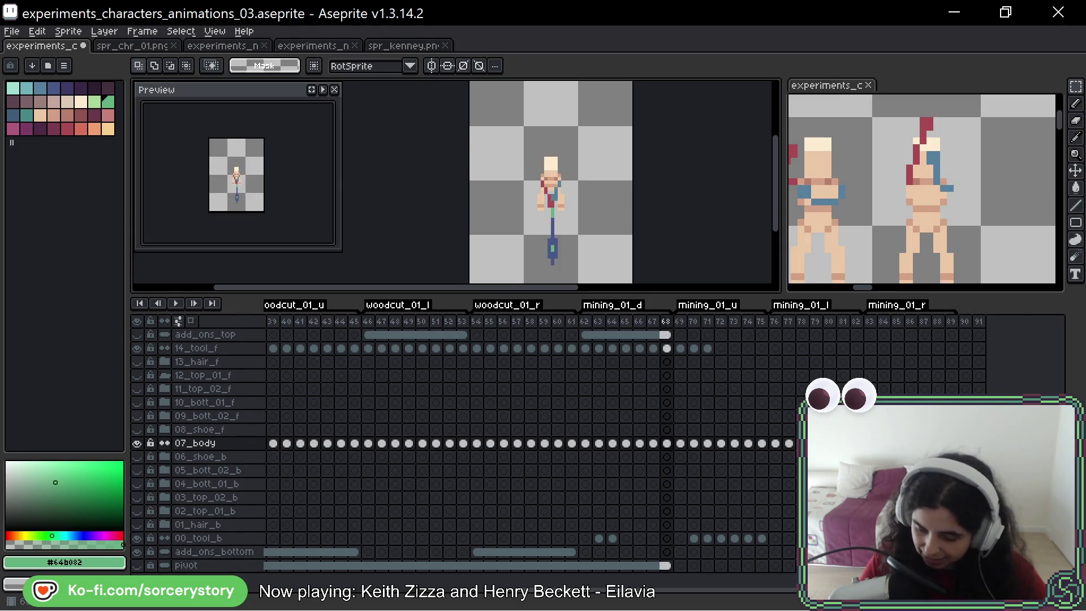
key("Return")
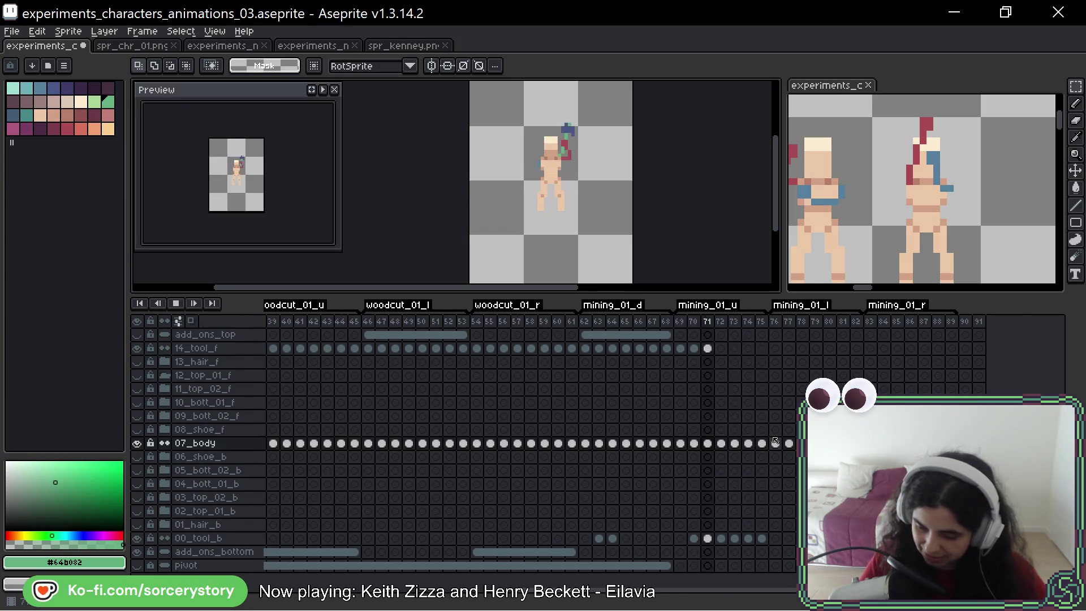
key("Return")
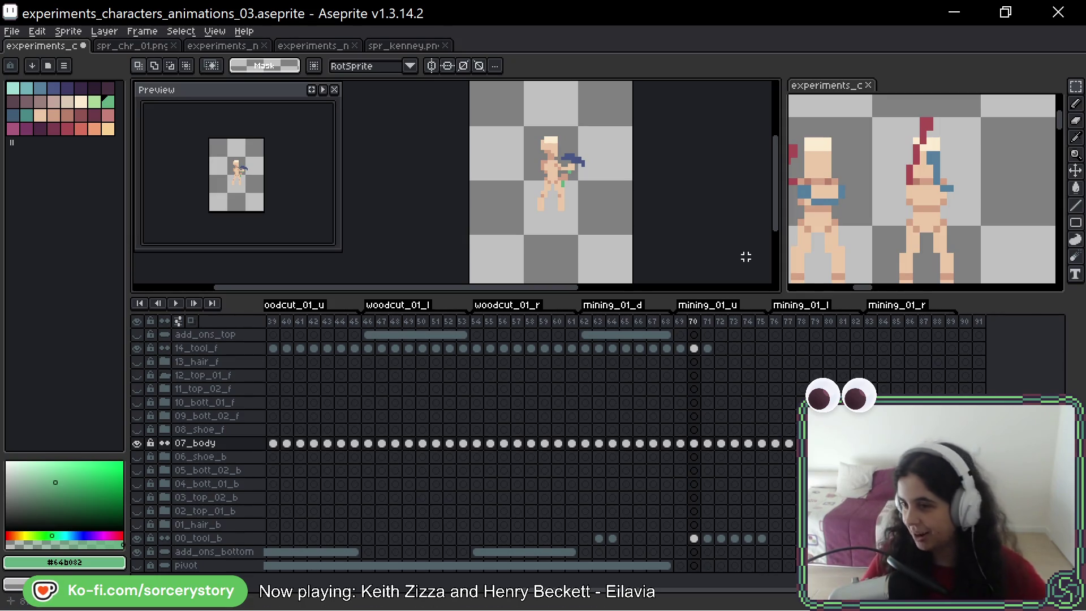
key("i")
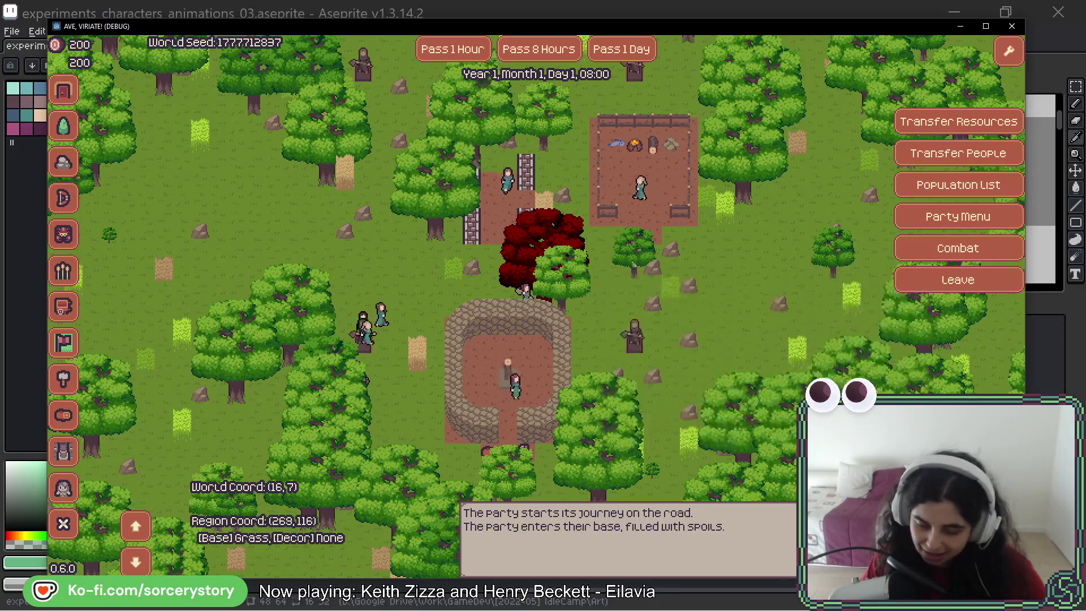
key("w")
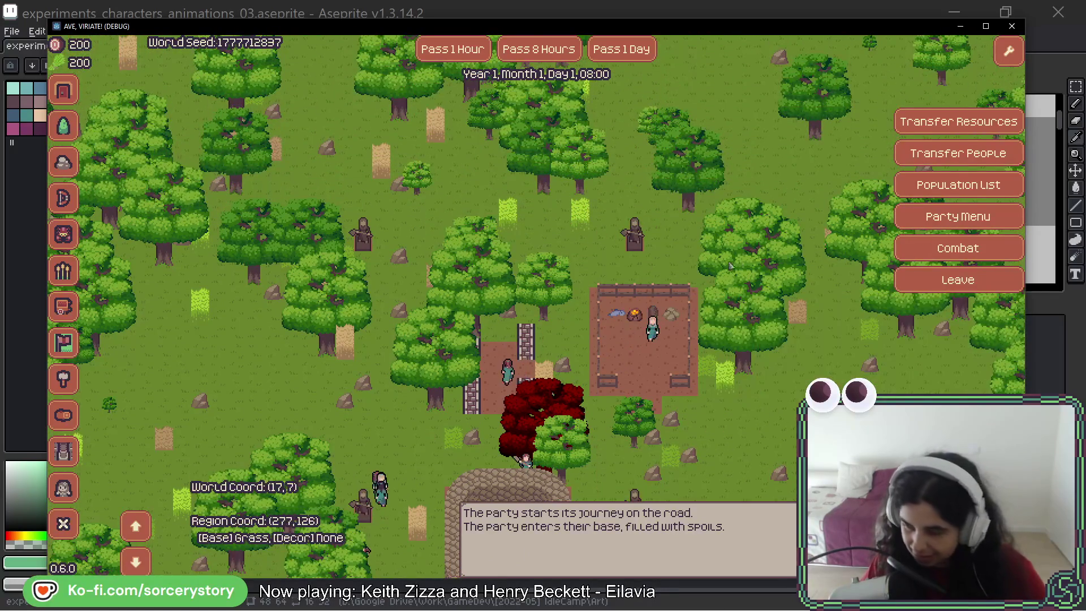
key("s")
mouse_move(706, 267)
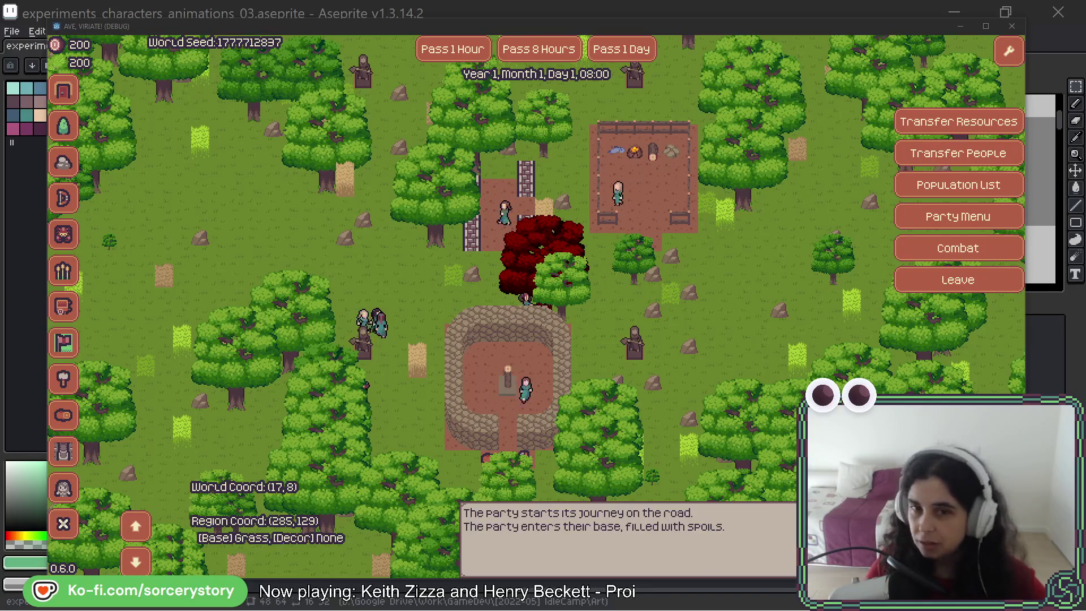
key("alt+Tab")
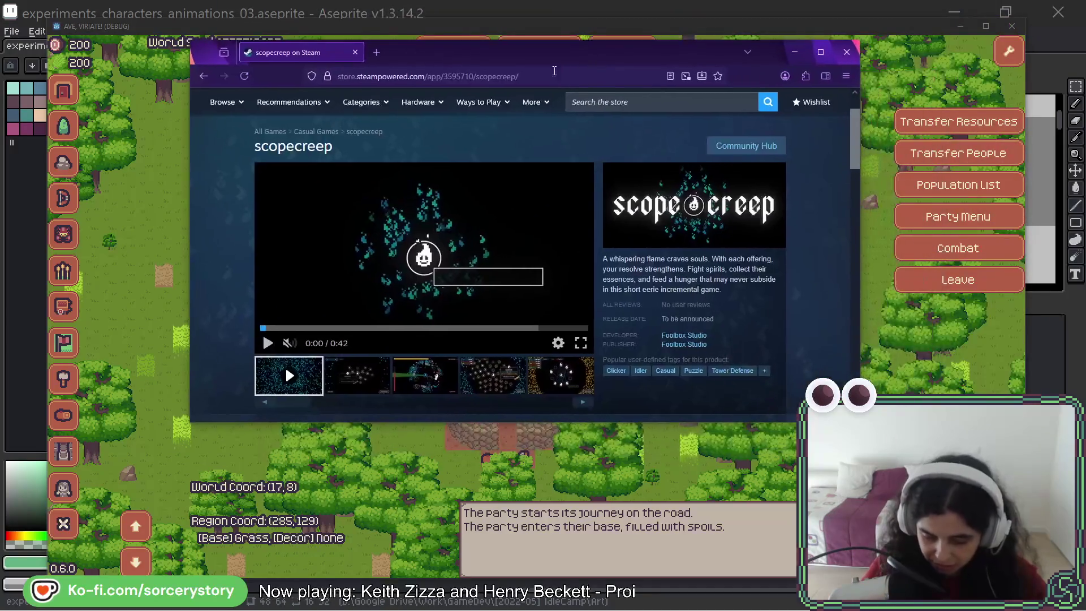
left_click(582, 343)
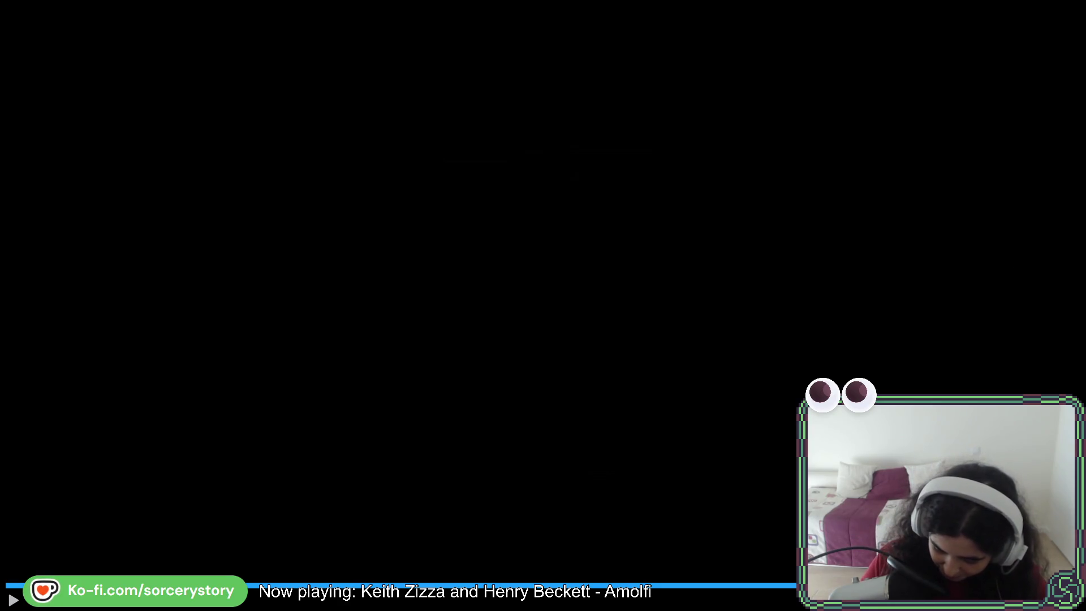
key("Escape")
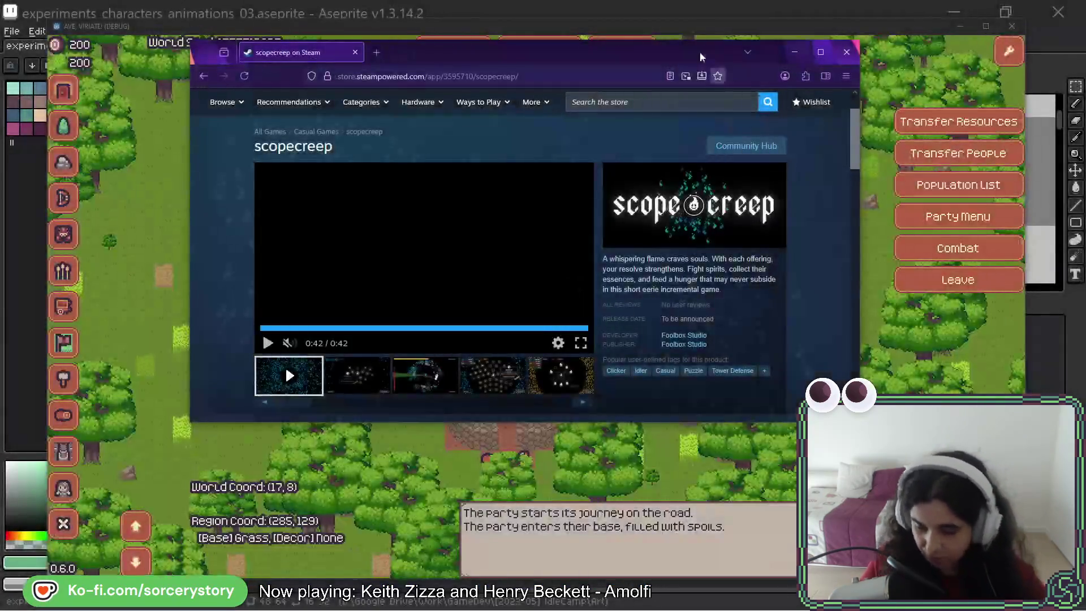
key("alt+Tab")
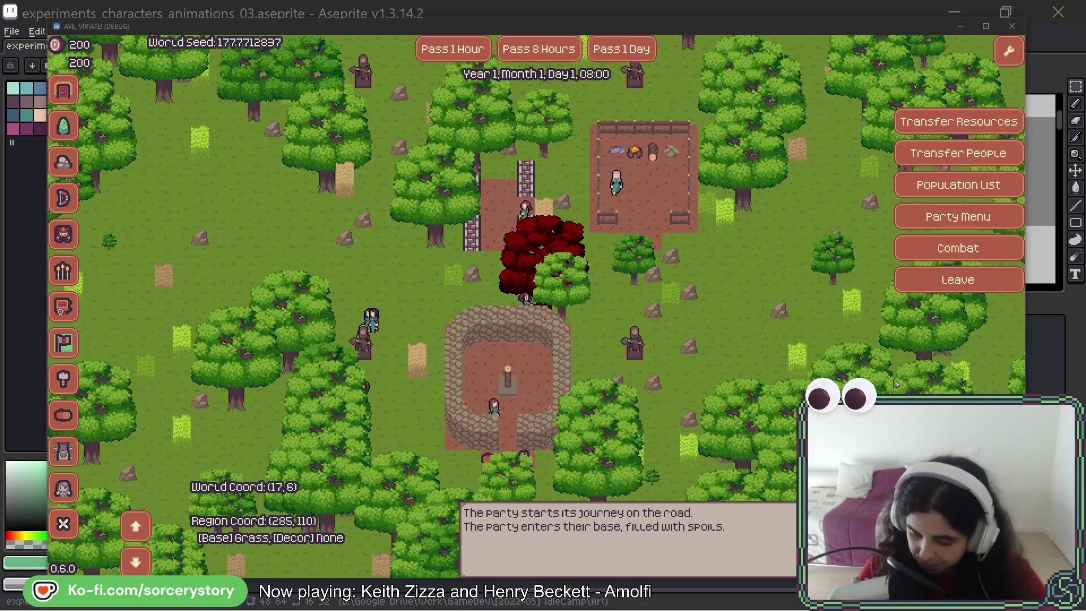
Step: Start a raid battle from the world map, fight it manually, then bring Aseprite forward
left_click(961, 282)
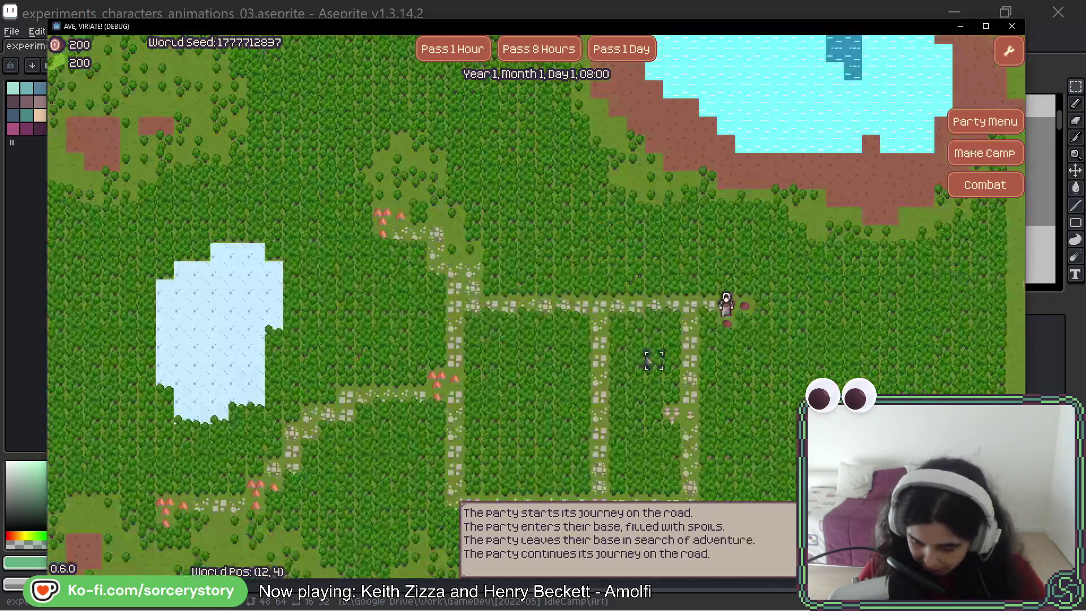
left_click(986, 187)
left_click(339, 325)
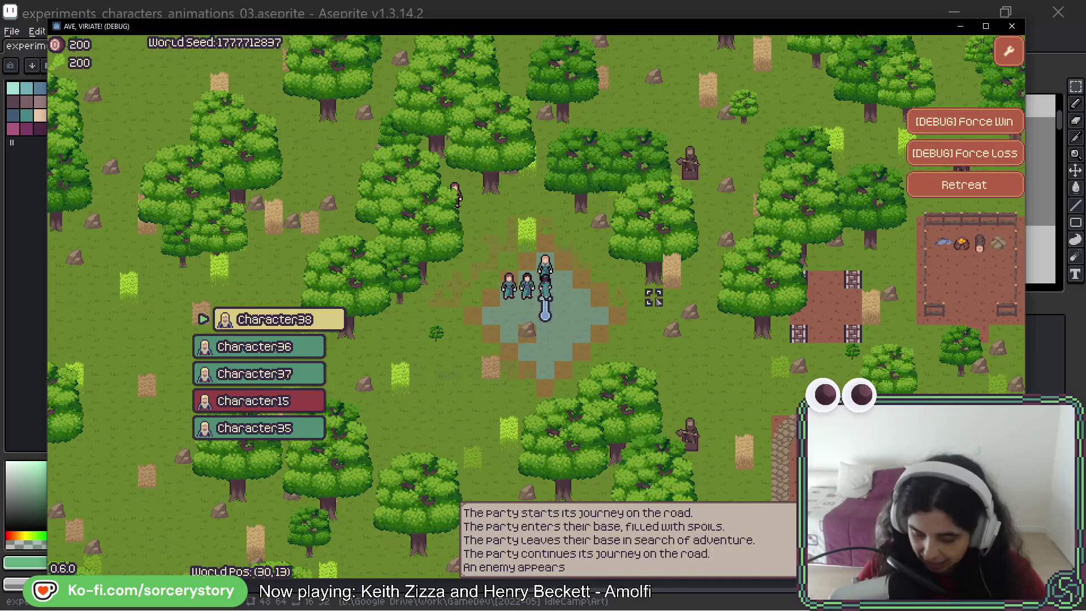
mouse_move(527, 294)
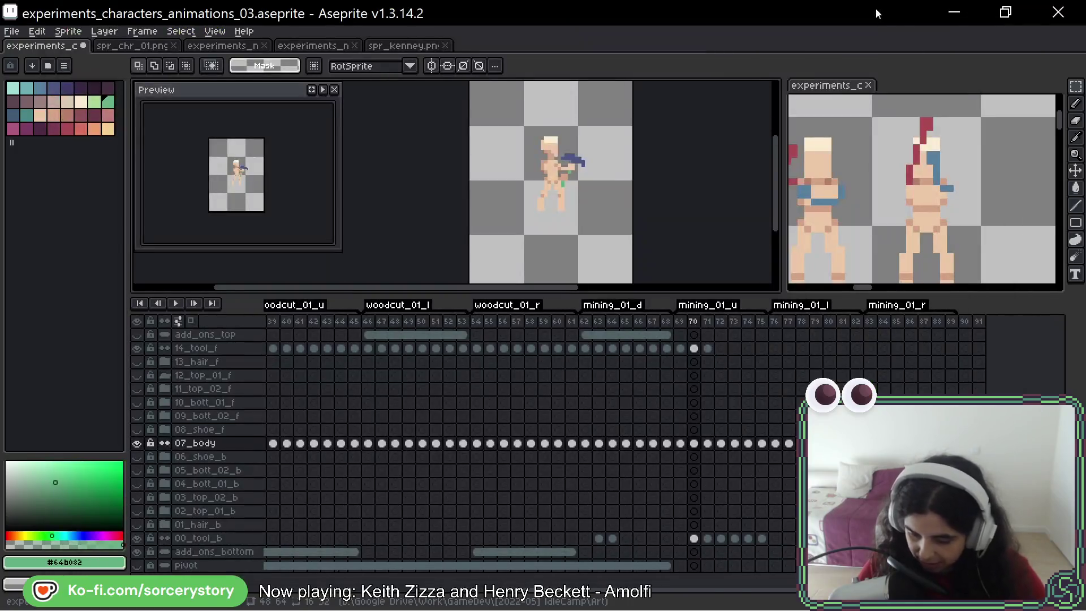
left_click(875, 8)
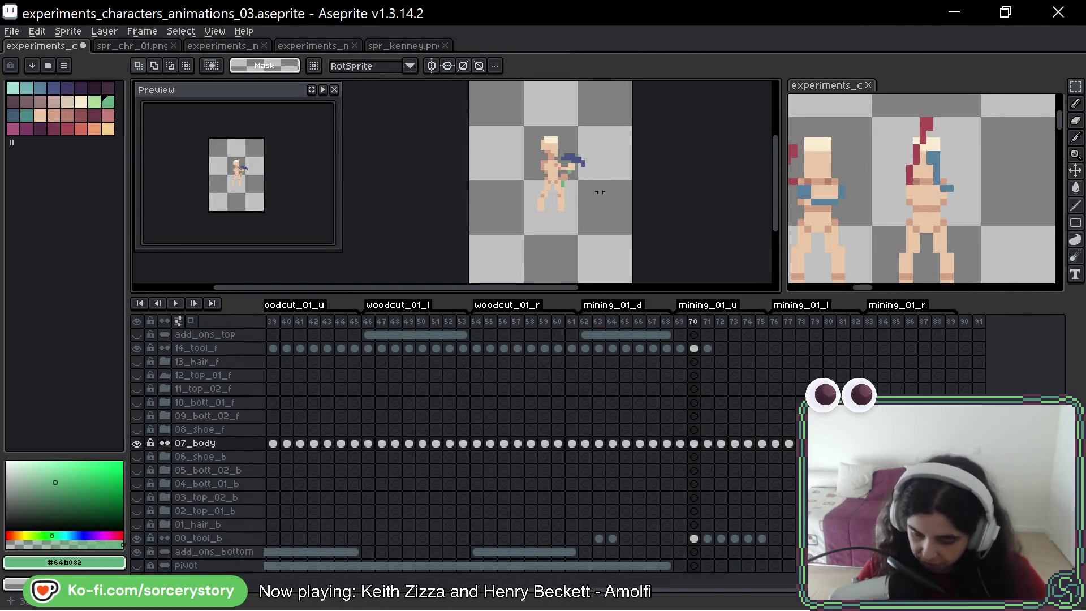
Step: Play the animation, stop and step back to mining frame 76, then return to the game
left_click_drag(599, 192, 578, 200)
key("Return")
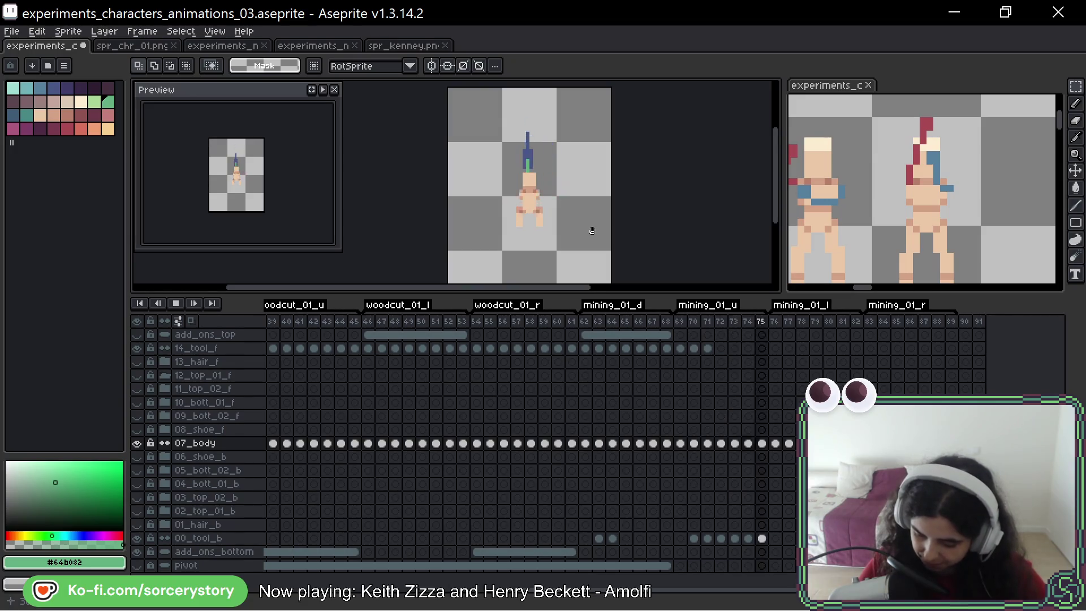
key("Return")
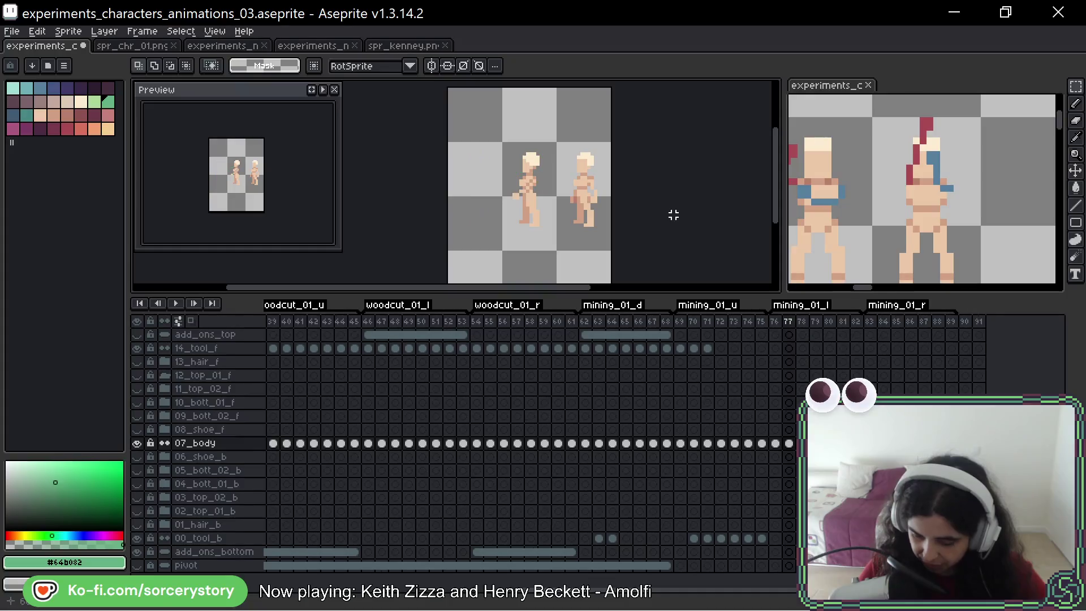
key("Left")
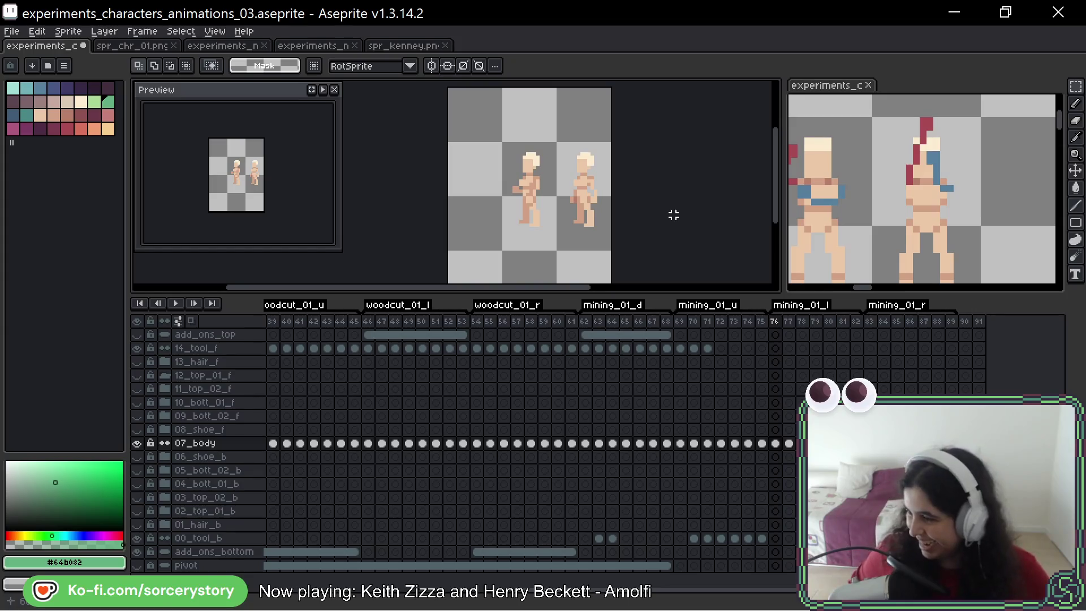
key("alt+Tab")
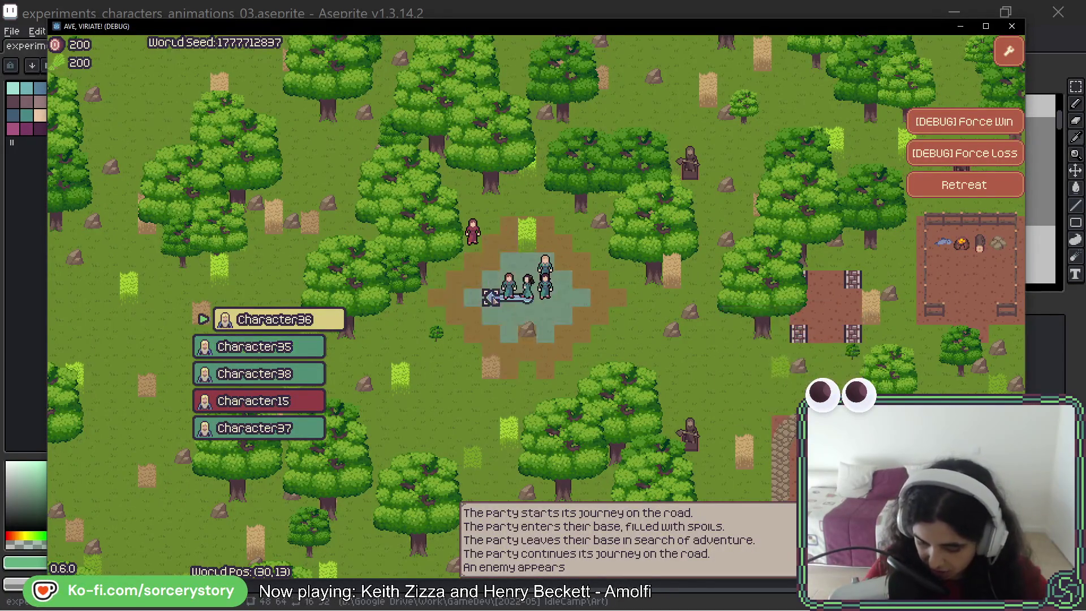
Step: End the turns of Character36, Character35 and Character38 to win, then dismiss the results
left_click(545, 297)
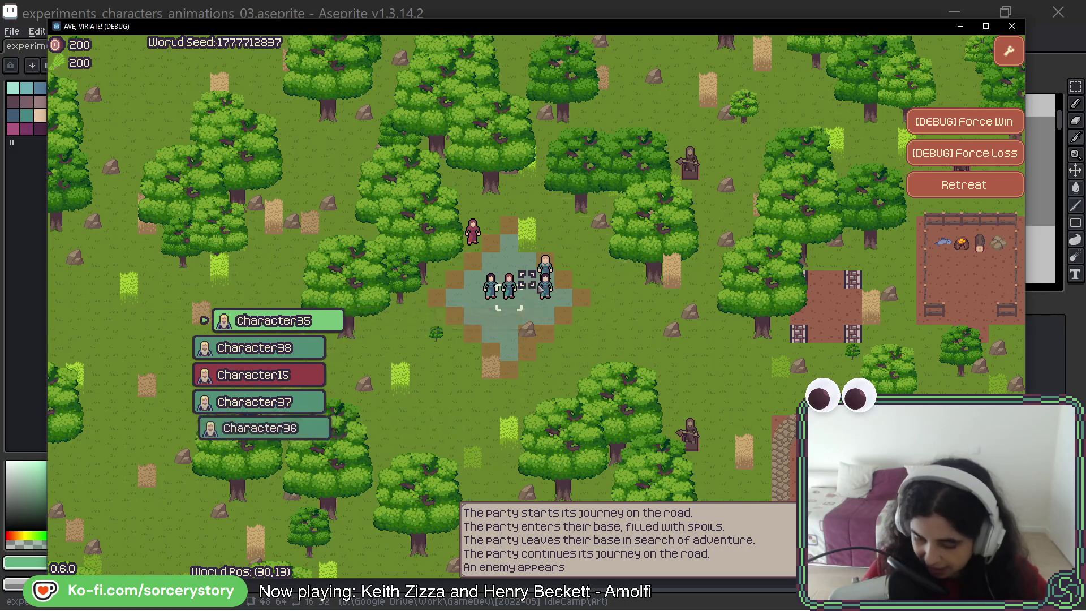
left_click(509, 277)
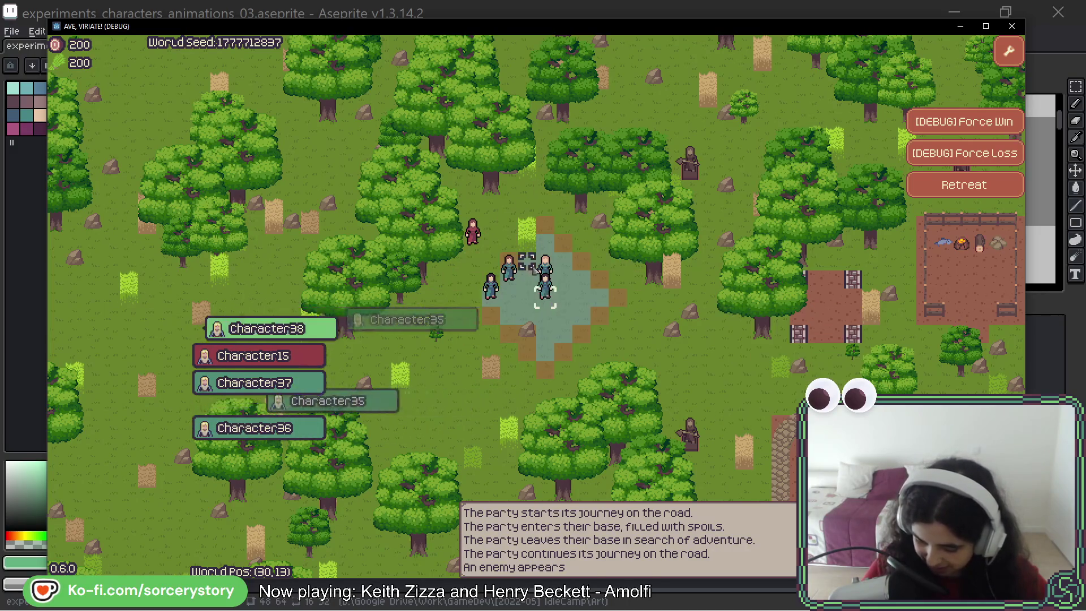
left_click(563, 262)
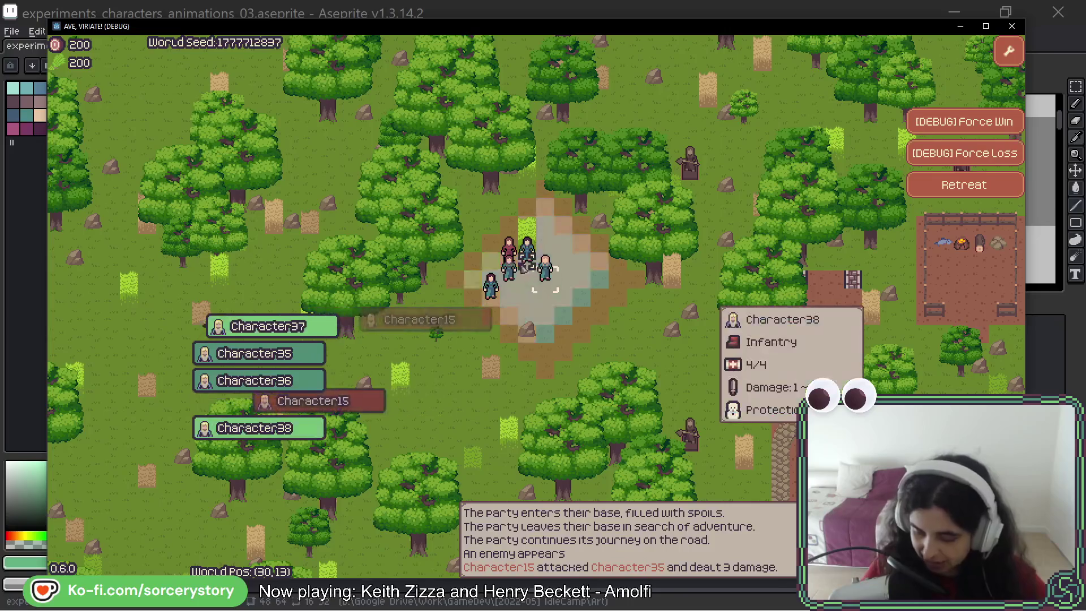
mouse_move(545, 274)
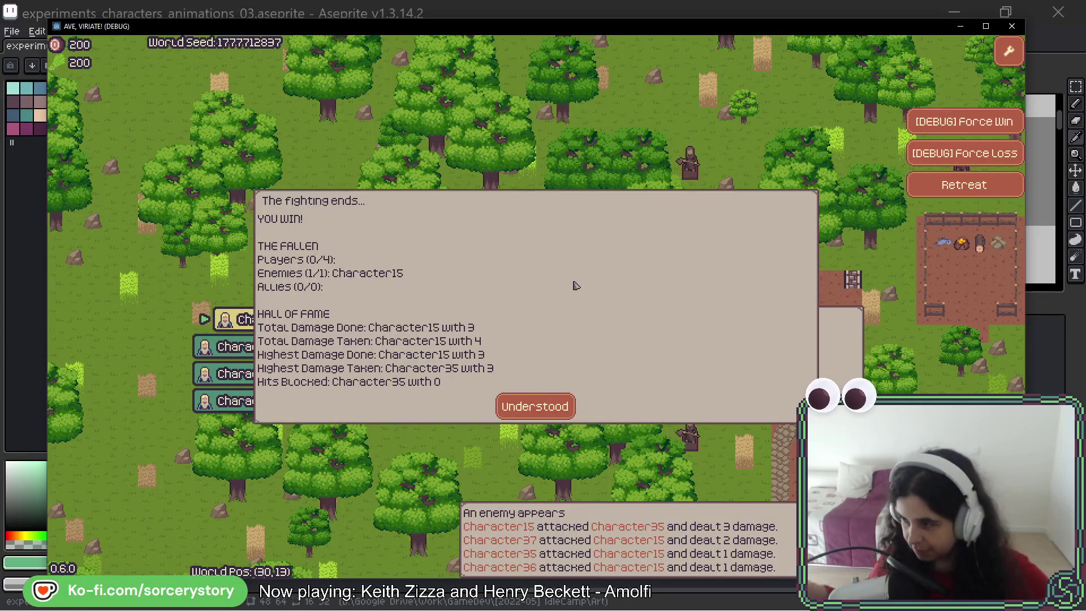
left_click(563, 410)
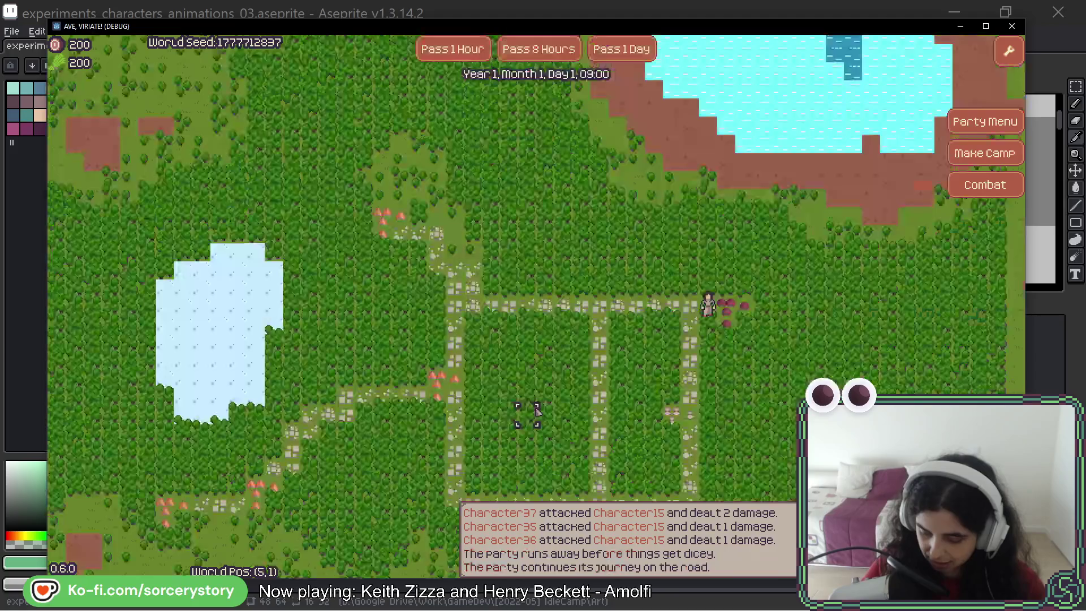
Step: Visit the Player Settlement and pan around the base, south-east toward the stone plaza and back
left_click(818, 303)
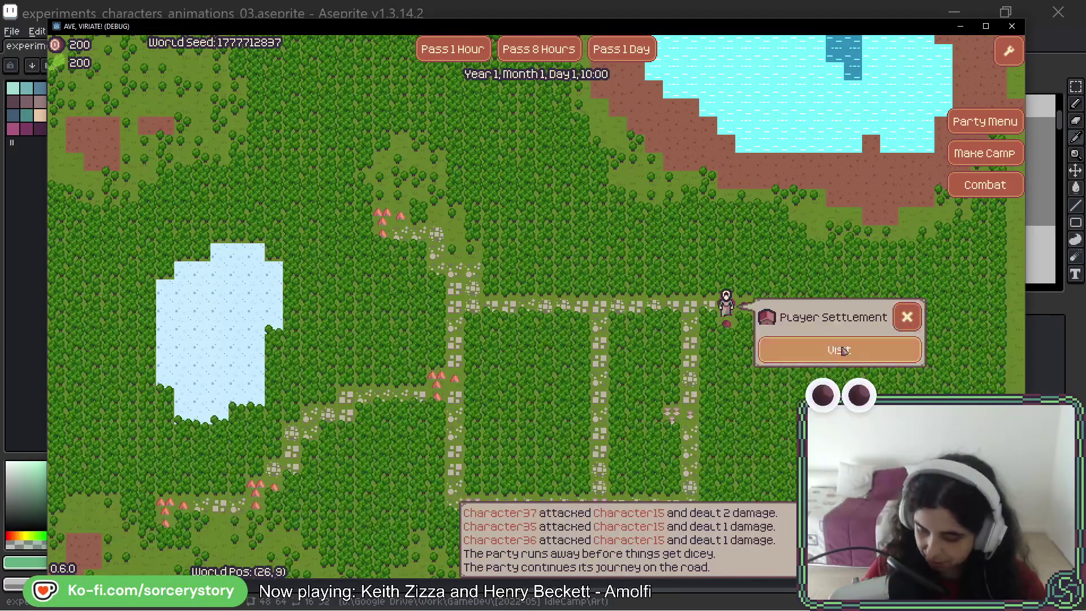
left_click(839, 347)
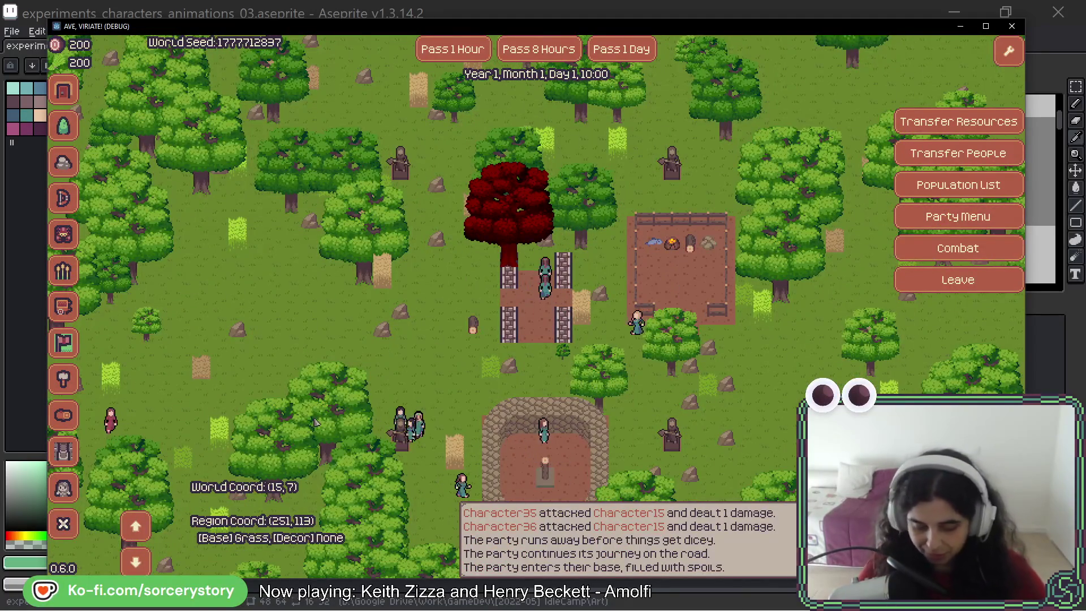
key("w")
key("s")
key("d")
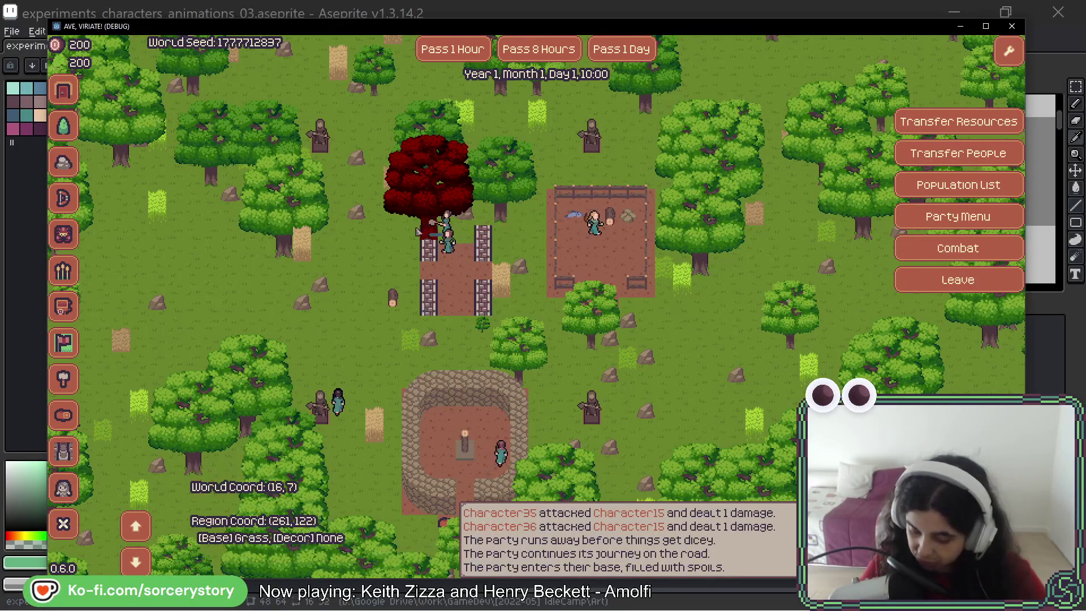
key("s")
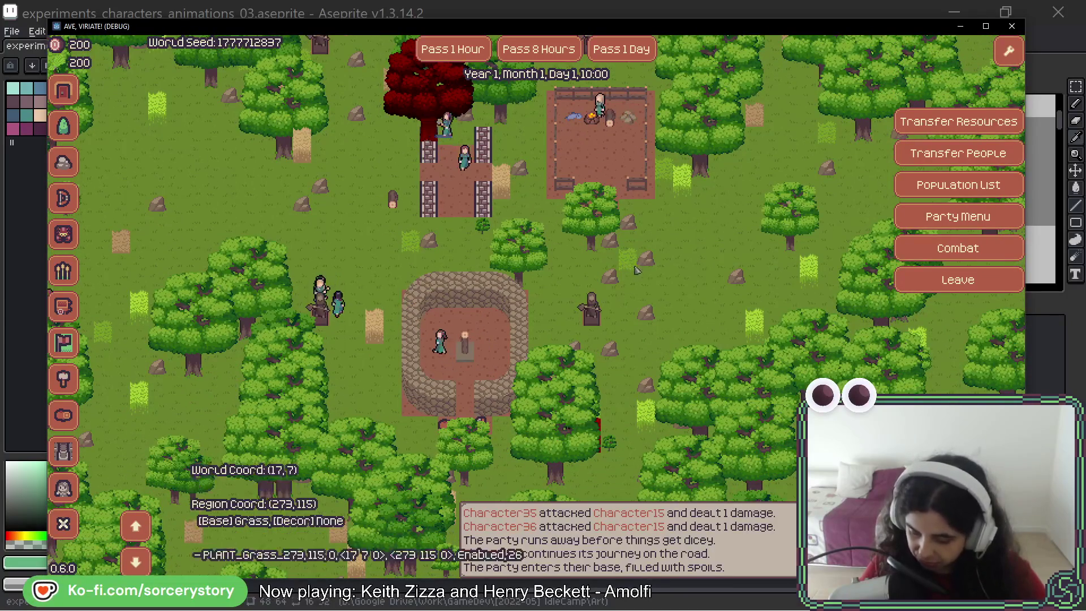
key("w")
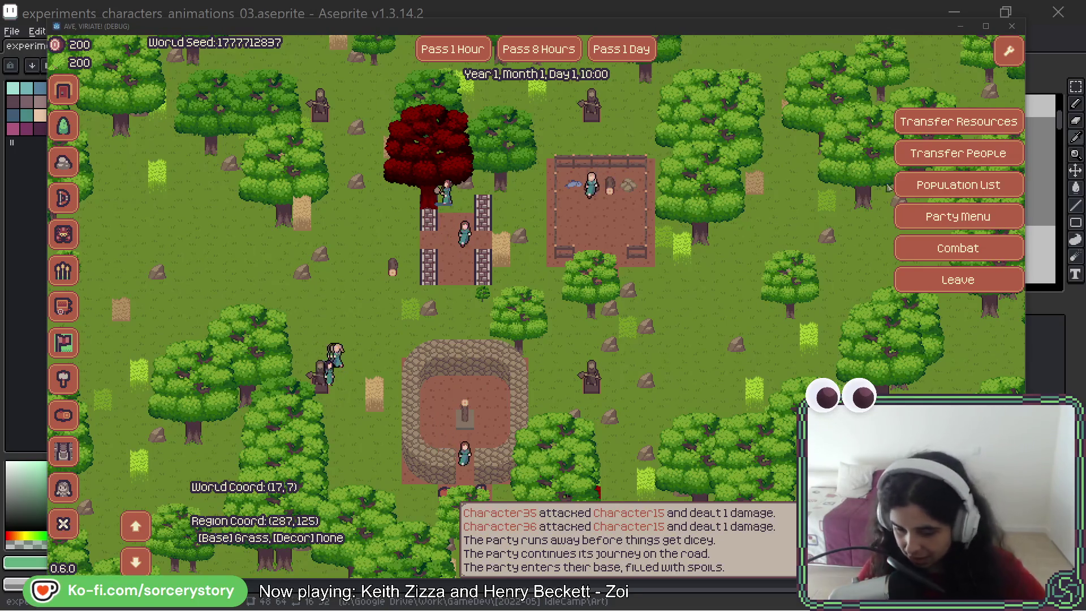
Step: Recentre the sprite, compare frames 80 and 81, settle on frame 80 zoomed in, and pull up the pick video
left_click(789, 11)
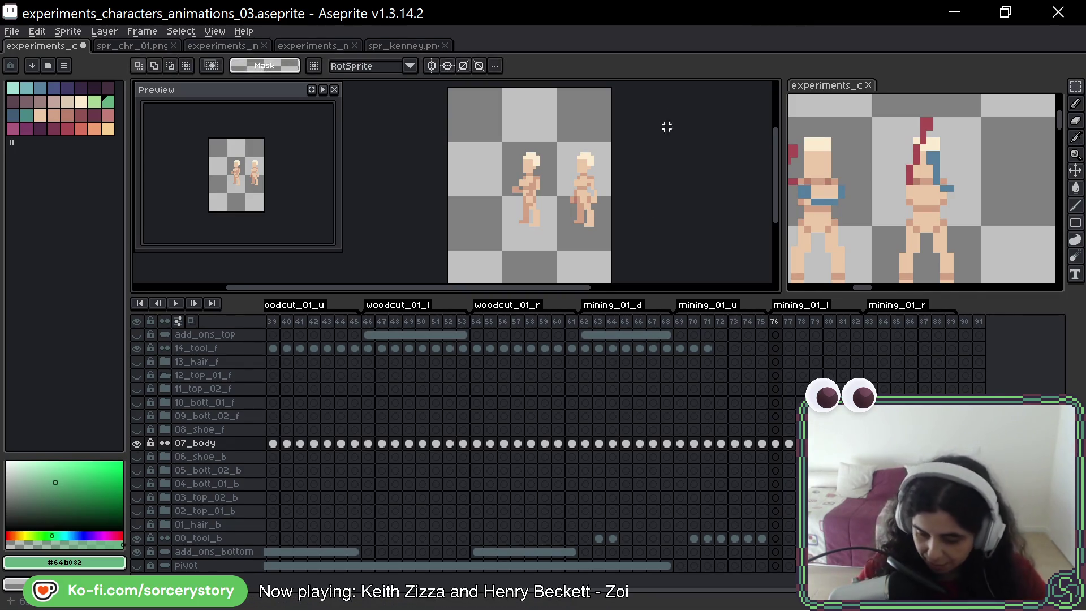
left_click_drag(655, 179, 676, 184)
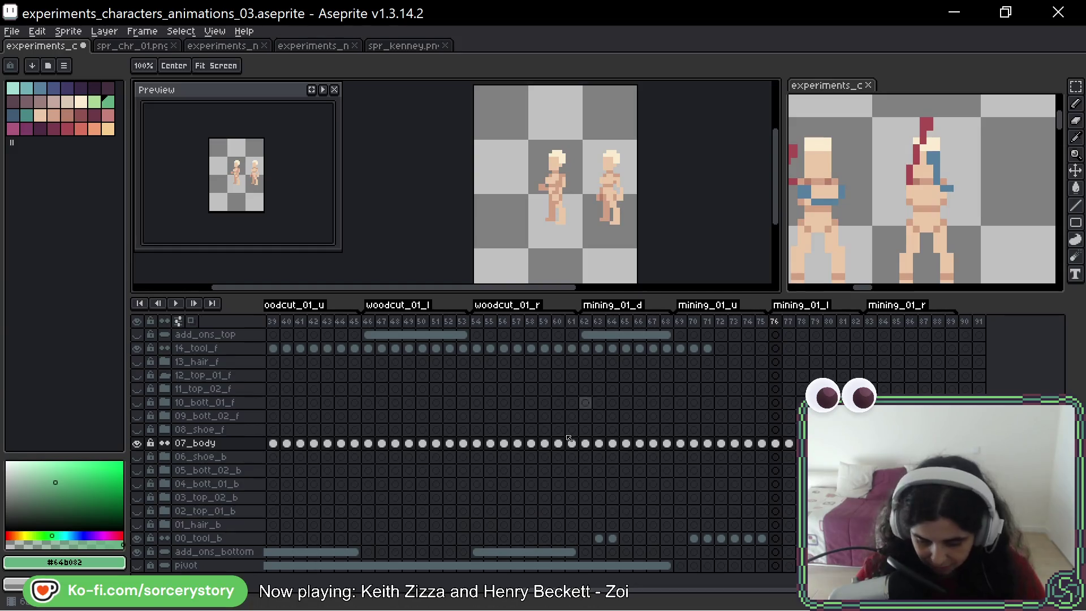
key("period")
key("period")
key("period")
key("period")
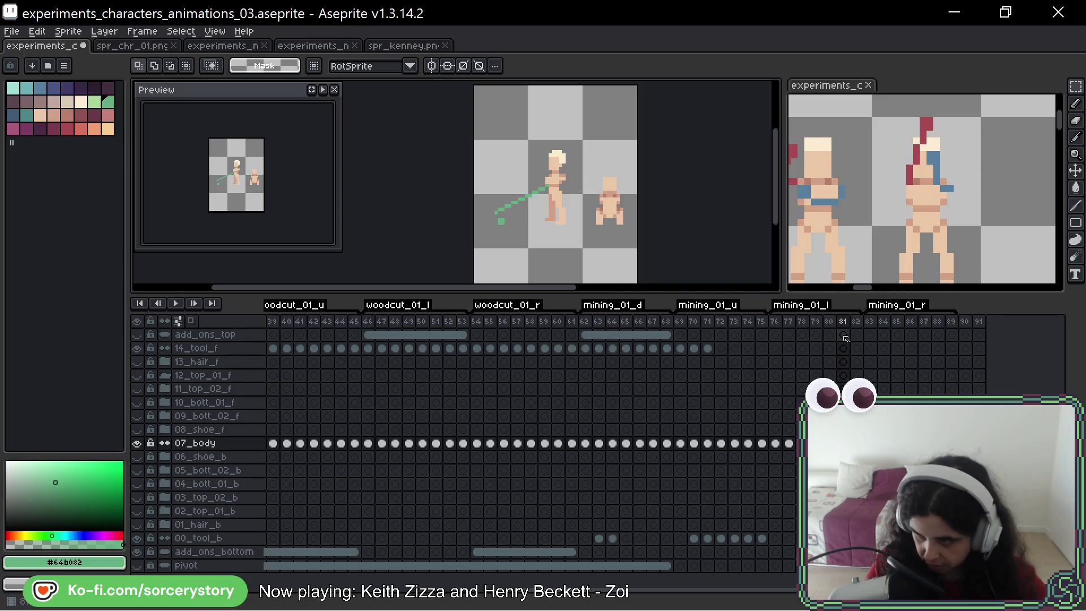
key("comma")
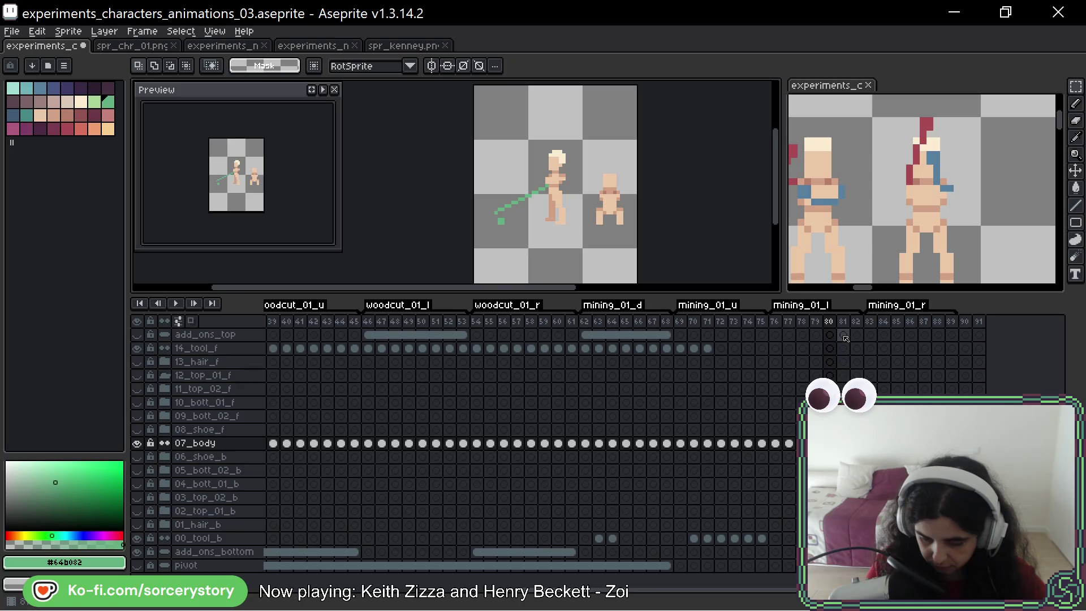
key("period")
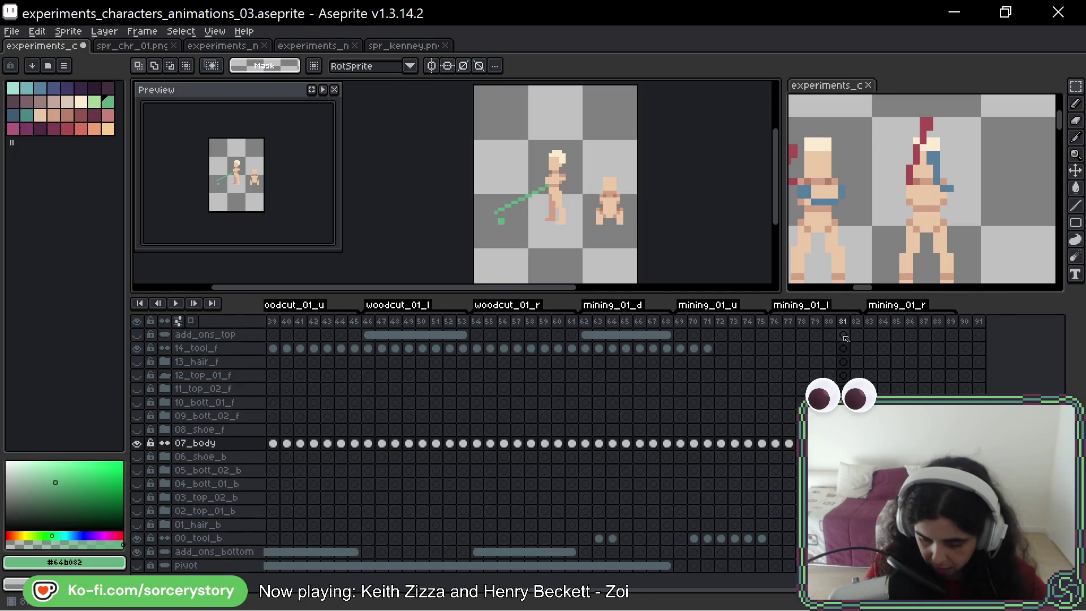
key("comma")
key("period")
key("period")
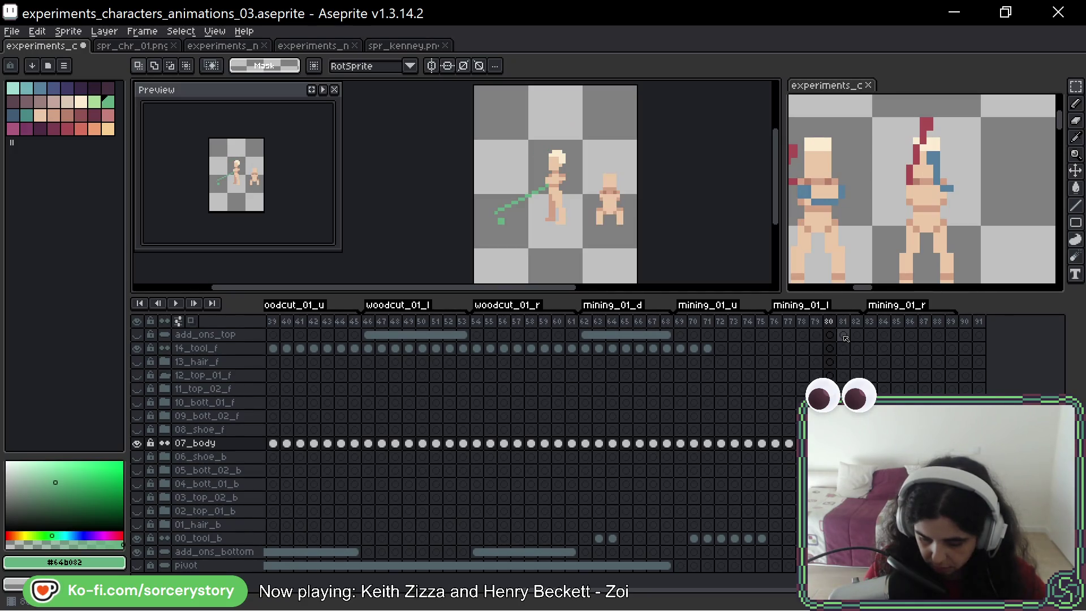
key("comma")
key("period")
key("comma")
key("comma")
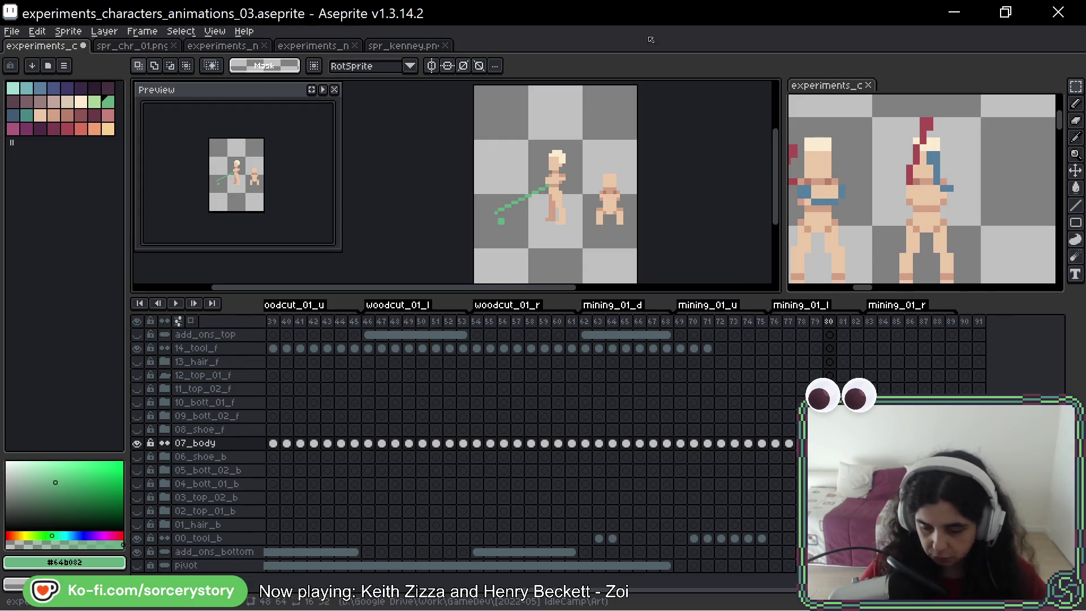
scroll(572, 187, "up", 2)
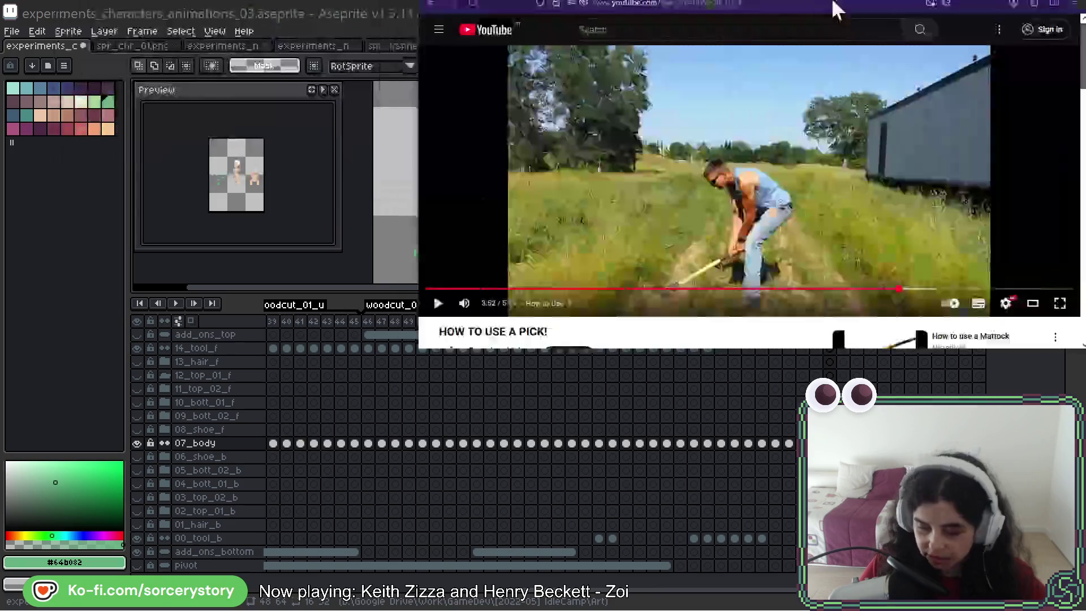
mouse_move(831, 8)
left_mouse_down()
mouse_move(654, 9)
mouse_move(468, 104)
mouse_move(595, 148)
left_mouse_up()
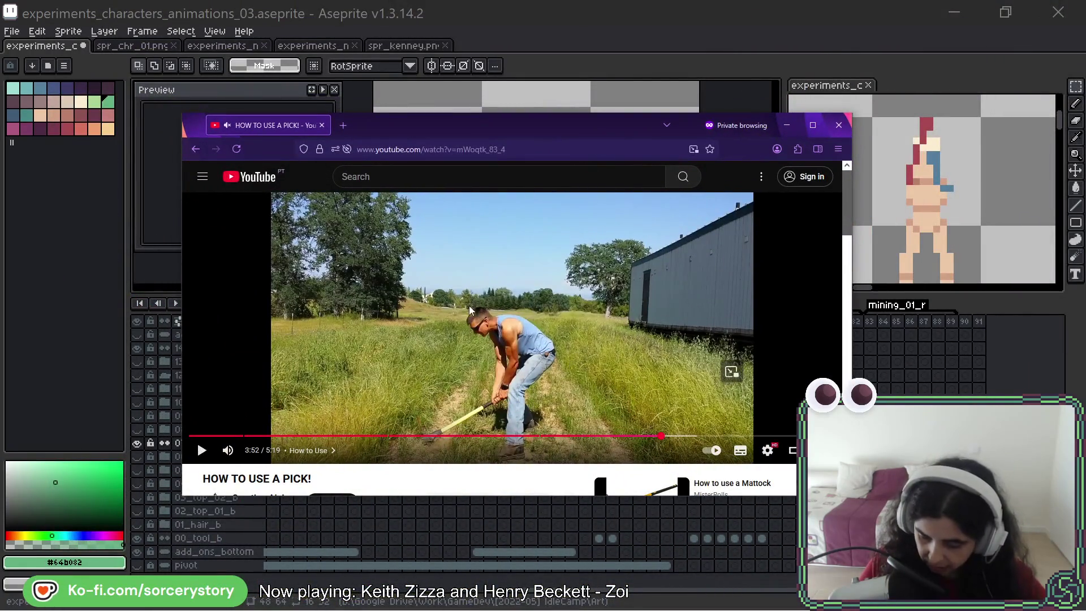
Step: Replay the pick swing in the 'HOW TO USE A PICK!' video briefly, then minimize it
left_click_drag(660, 436, 658, 441)
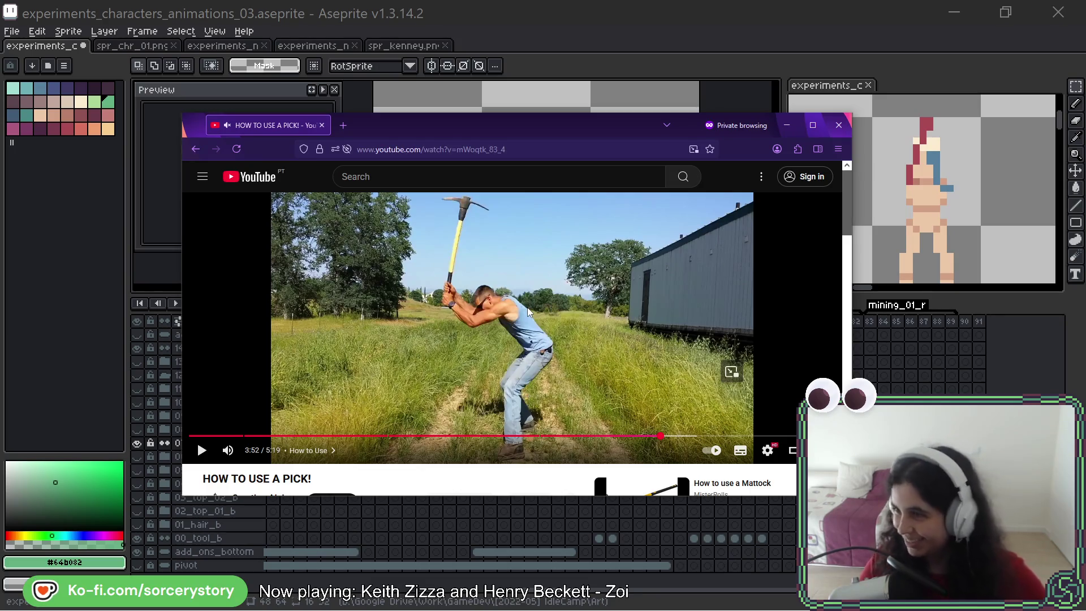
left_click(568, 275)
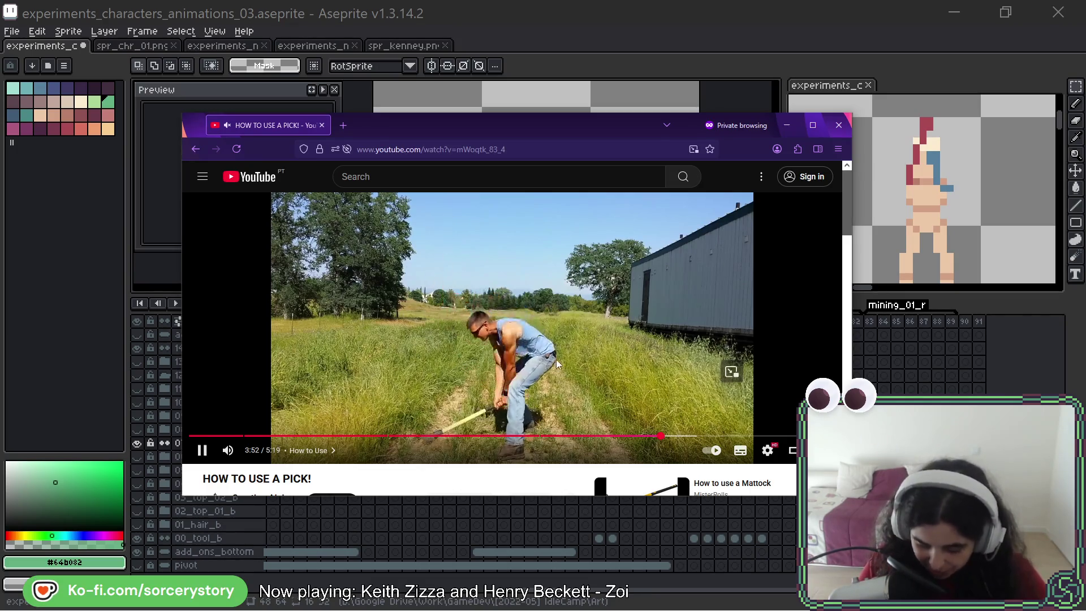
left_click(568, 276)
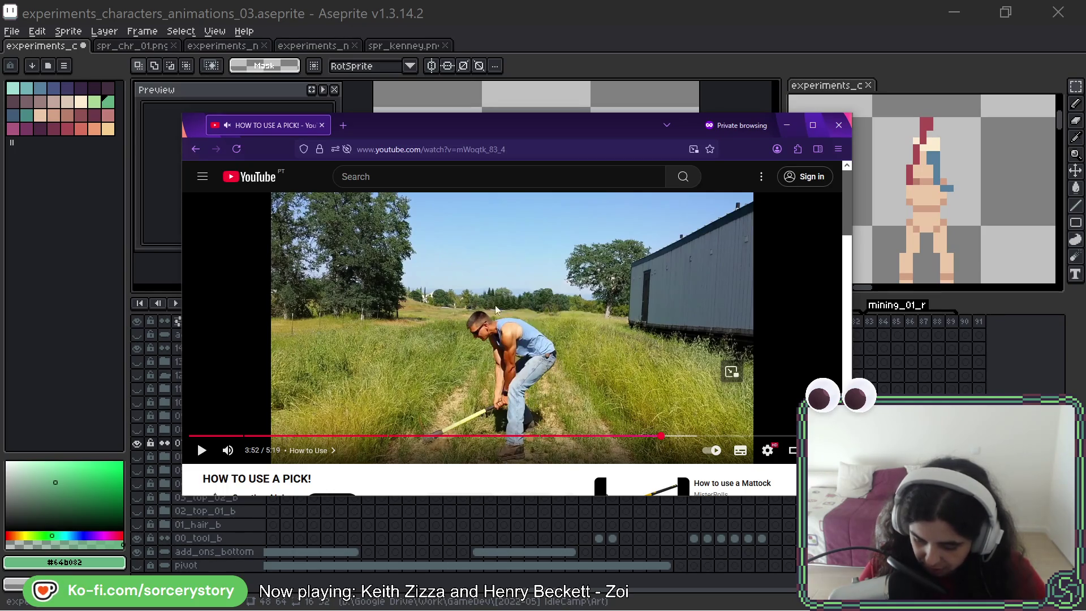
left_click(786, 125)
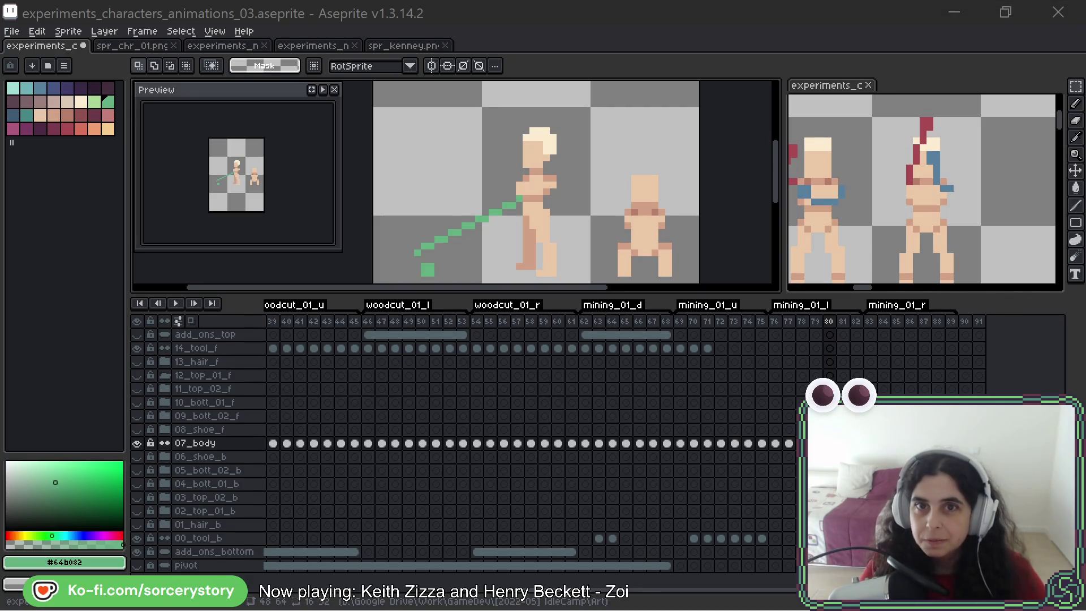
Step: Select the frame-80 figure's head and upper body and move it 3 pixels right
left_click_drag(571, 198, 565, 152)
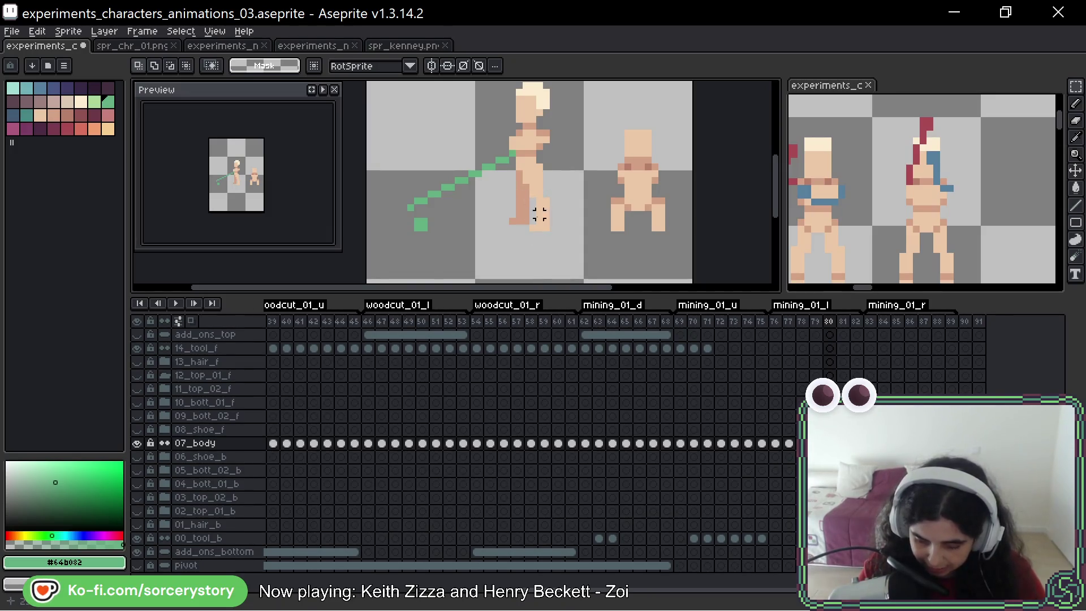
left_click_drag(577, 167, 582, 208)
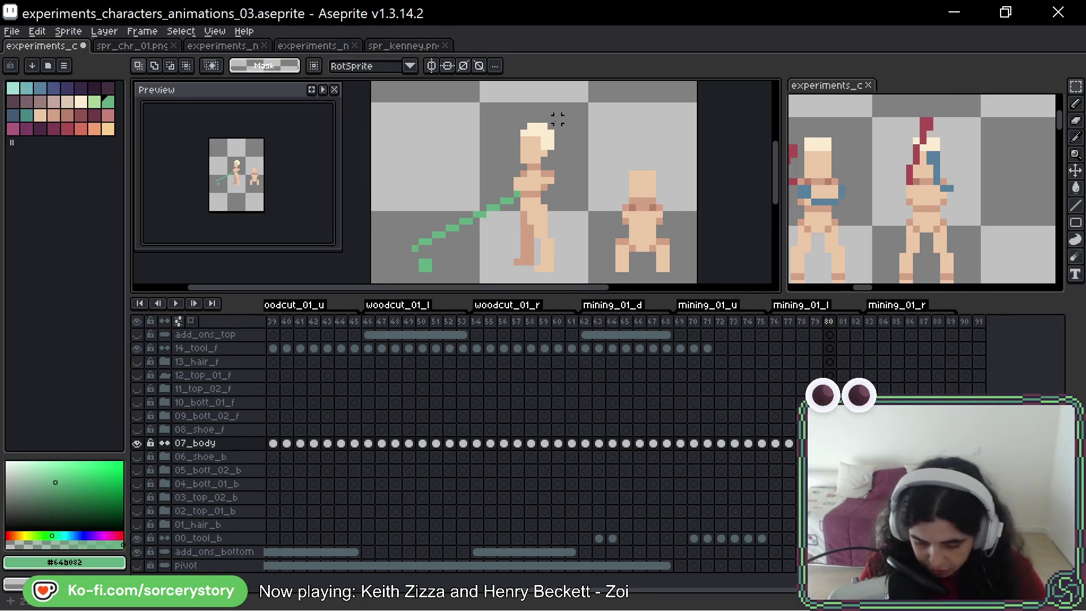
left_click_drag(496, 119, 586, 236)
key("ctrl+d")
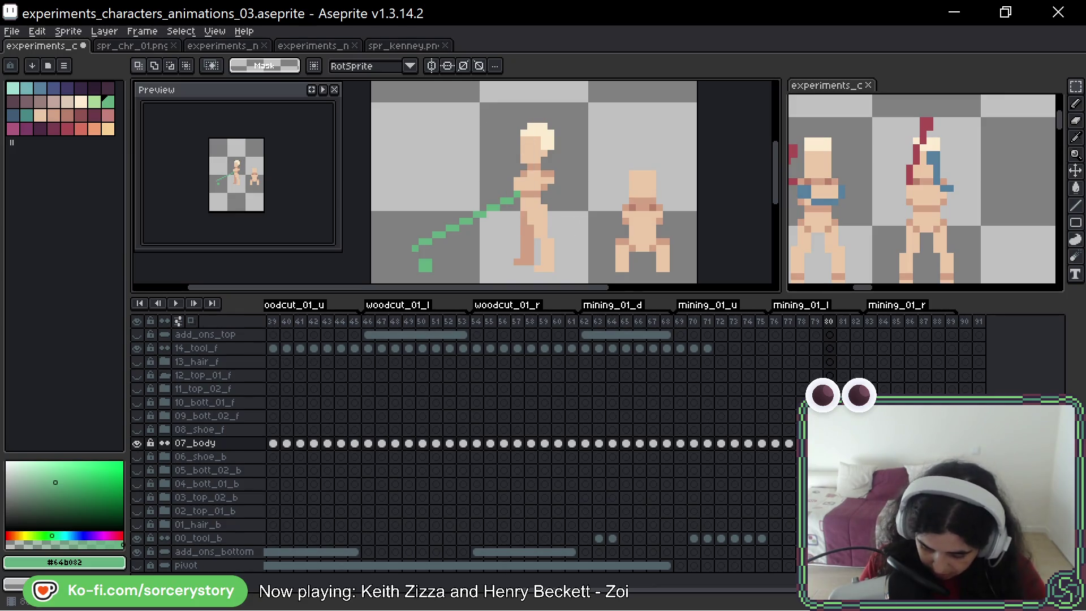
mouse_move(492, 109)
left_mouse_down()
mouse_move(578, 222)
mouse_move(577, 241)
left_mouse_up()
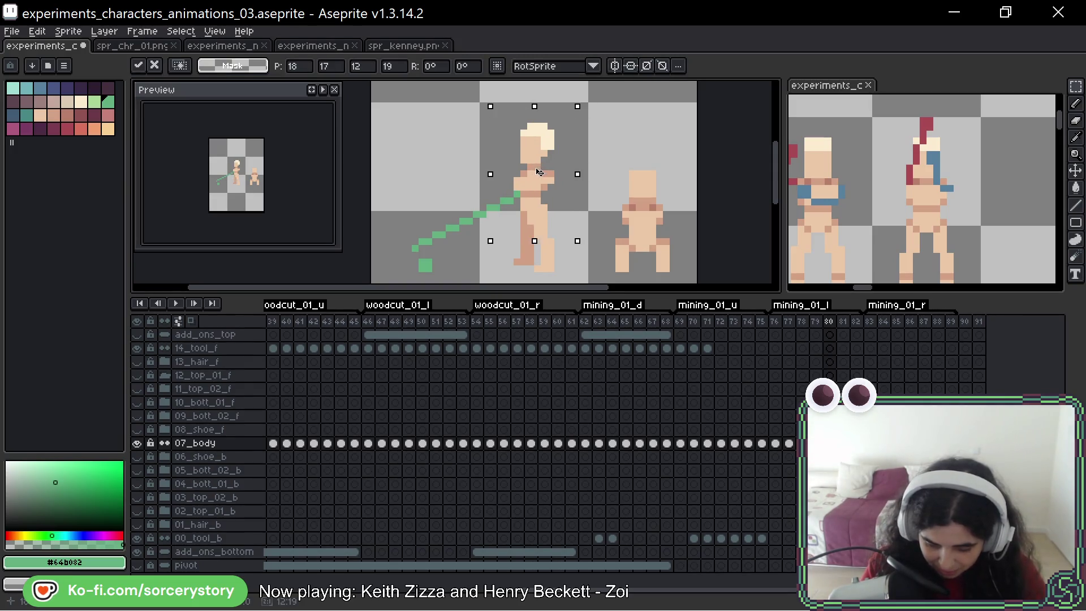
key("ctrl+d")
mouse_move(474, 110)
left_mouse_down()
mouse_move(564, 222)
mouse_move(608, 230)
left_mouse_up()
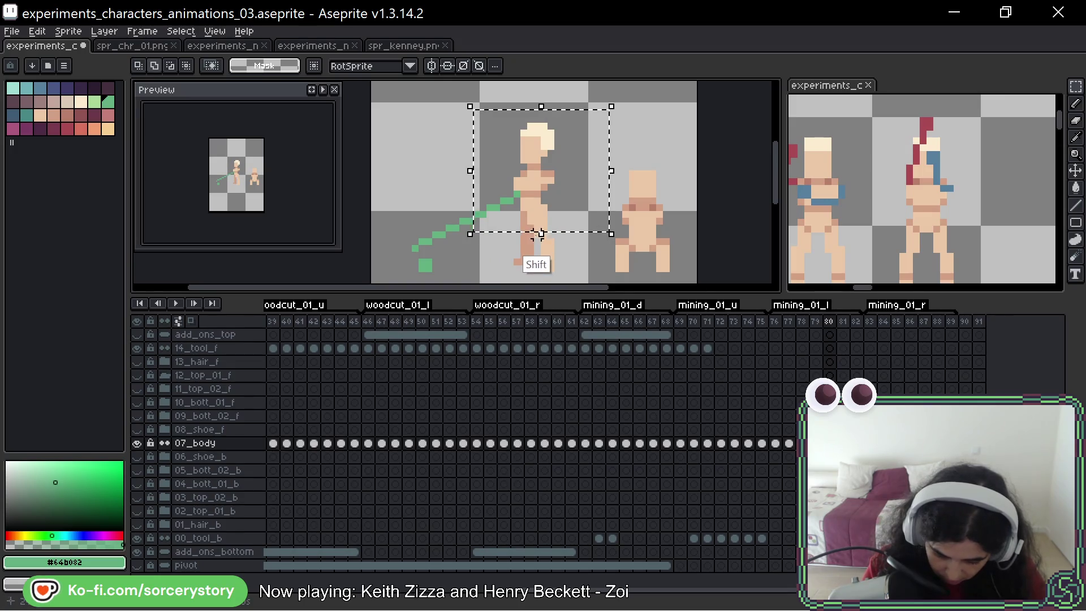
left_click_drag(564, 186, 573, 185)
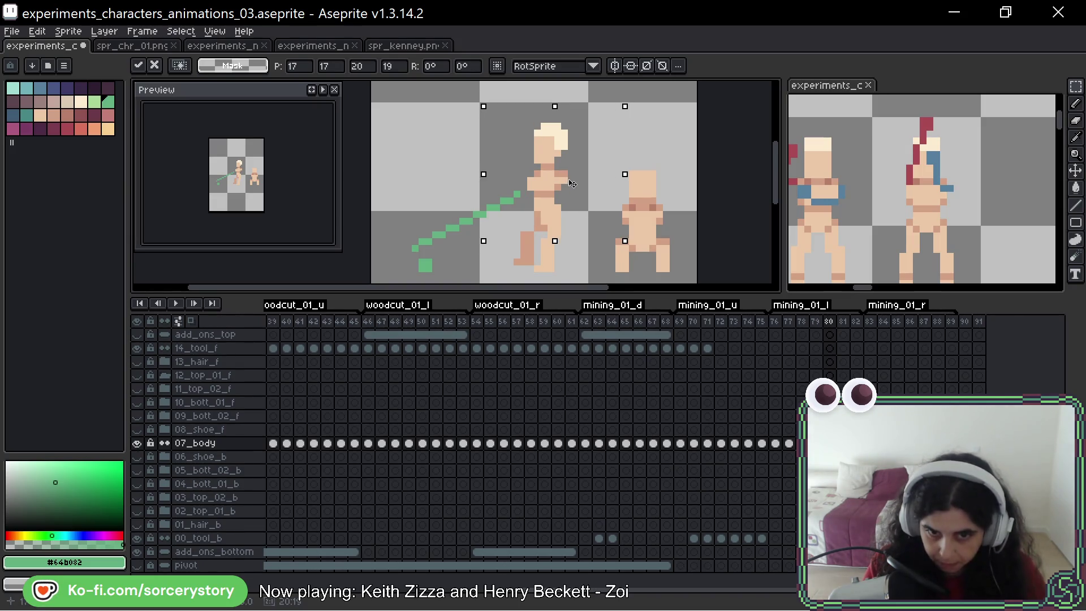
left_click_drag(574, 184, 579, 181)
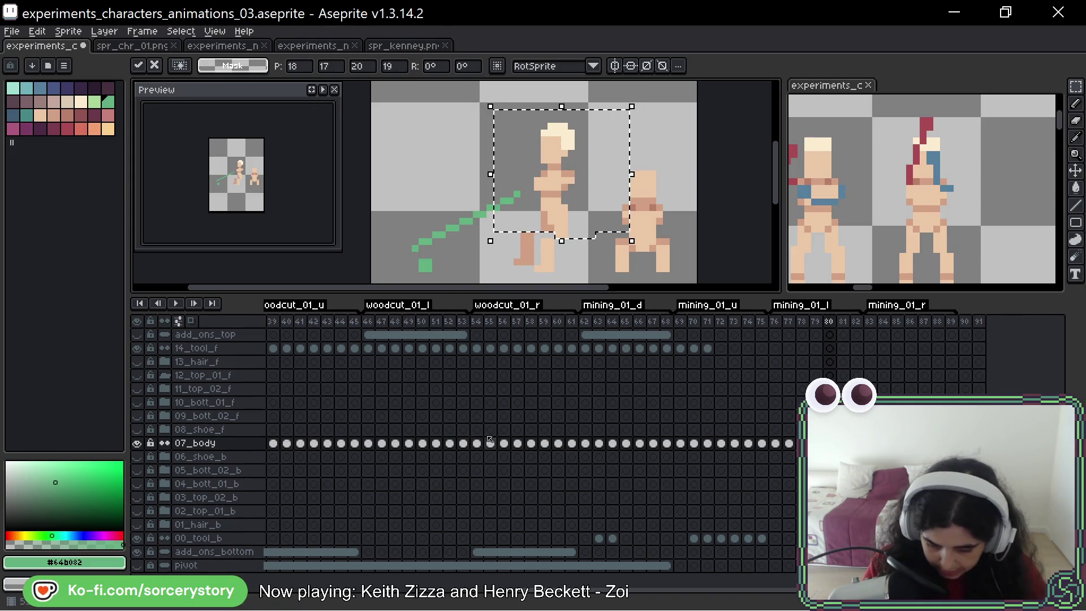
key("ctrl+d")
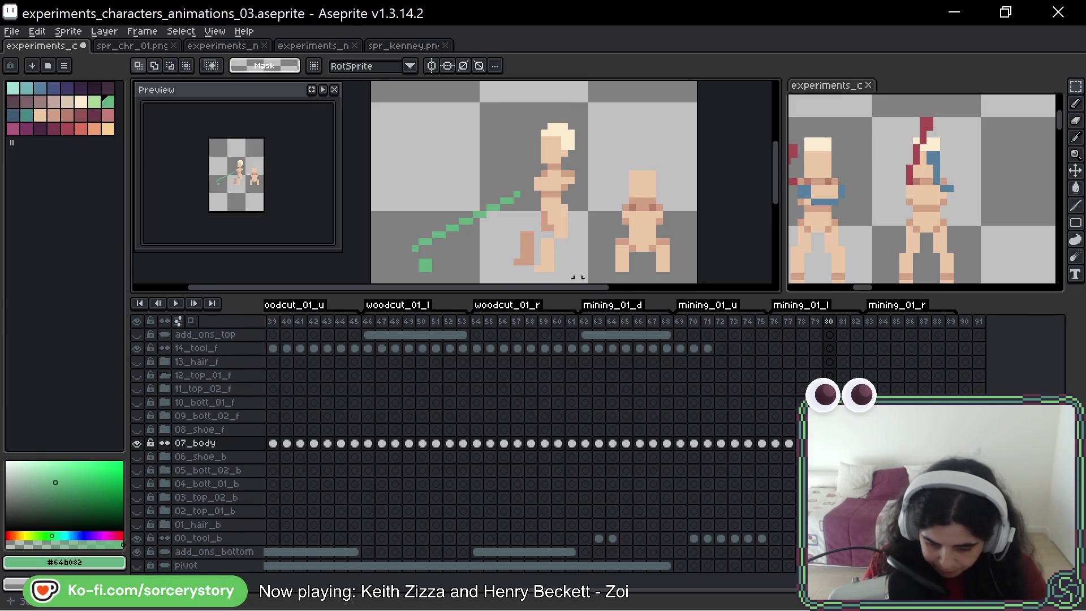
left_click_drag(518, 107, 597, 207)
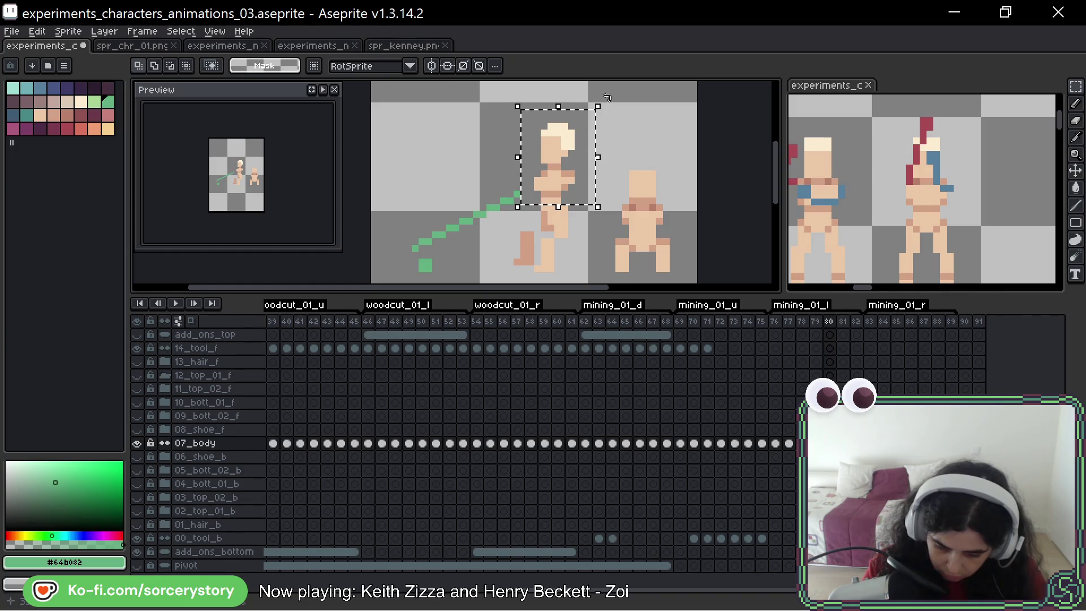
Step: Try rotating the upper body about 35 degrees and nudging it, then undo back to the earlier pose
left_click_drag(607, 97, 568, 87)
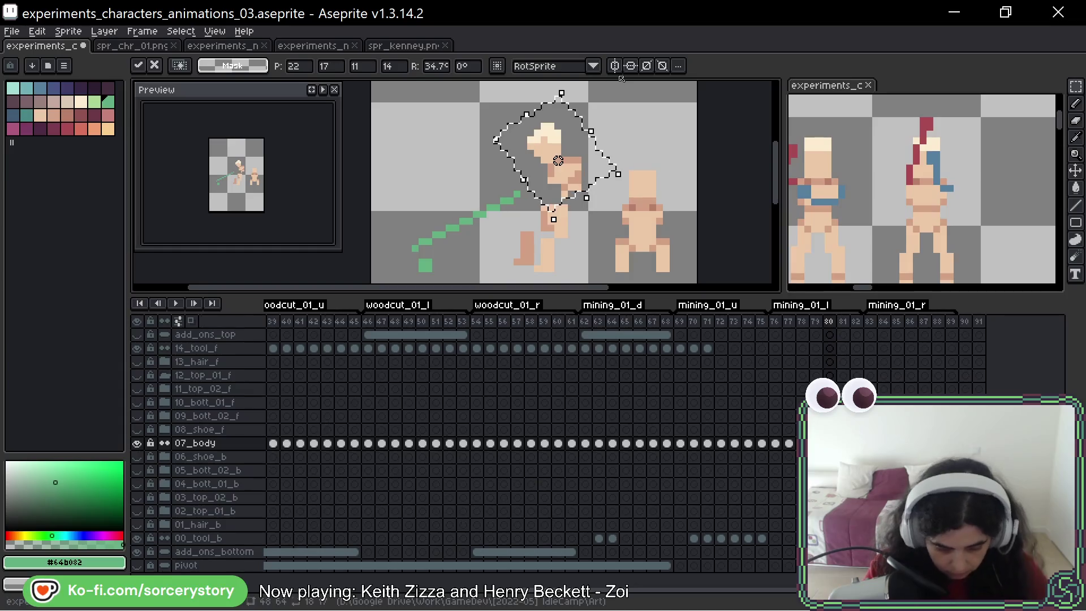
key("Return")
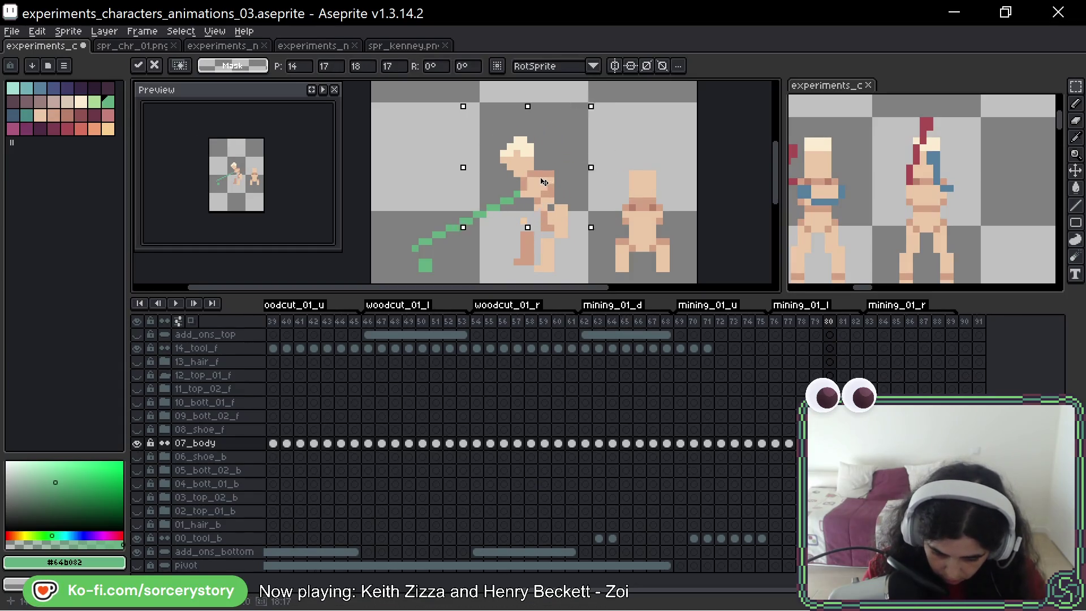
left_click_drag(542, 181, 547, 189)
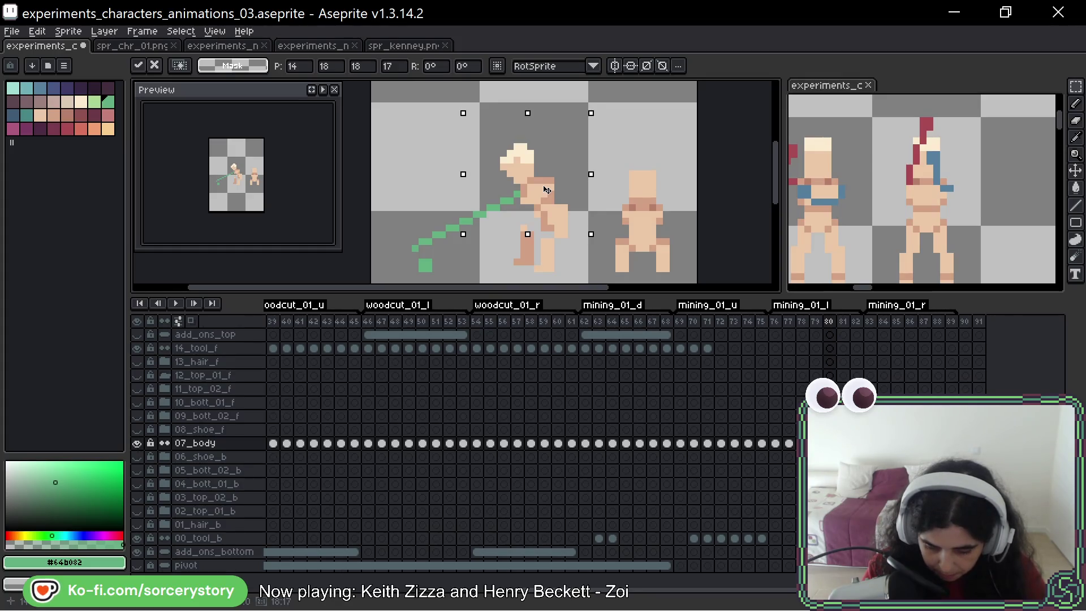
left_click_drag(547, 189, 549, 184)
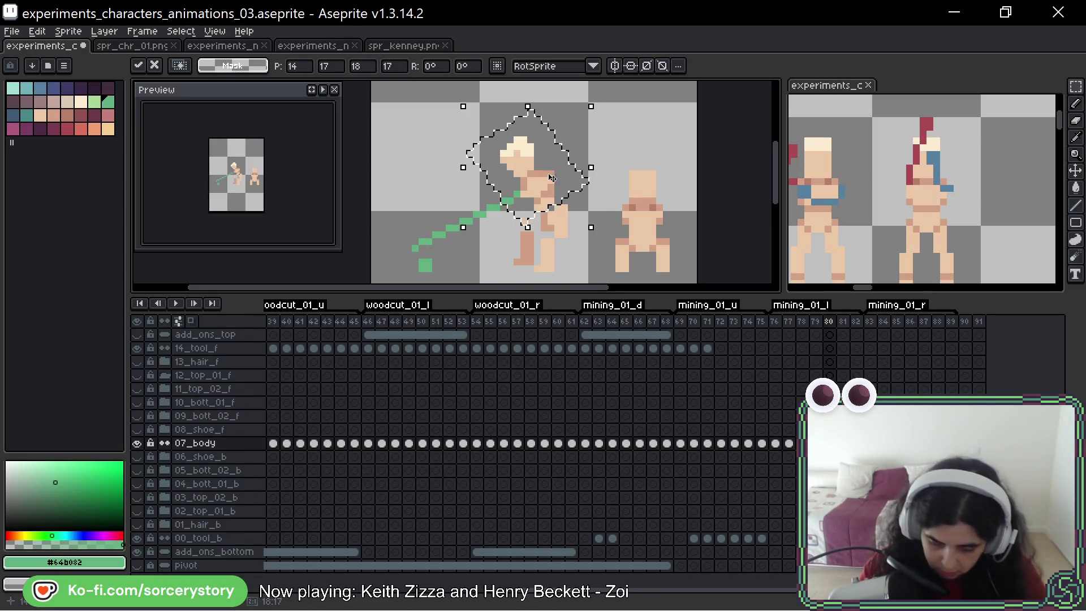
left_click_drag(551, 177, 559, 169)
left_click_drag(602, 219, 583, 207)
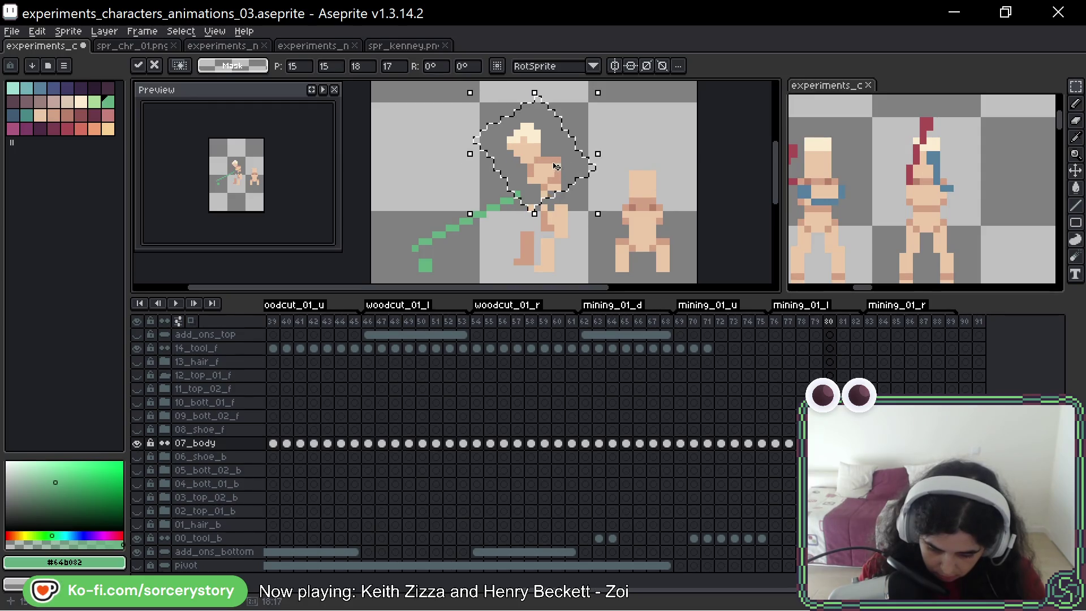
key("ctrl+z")
key("ctrl+z")
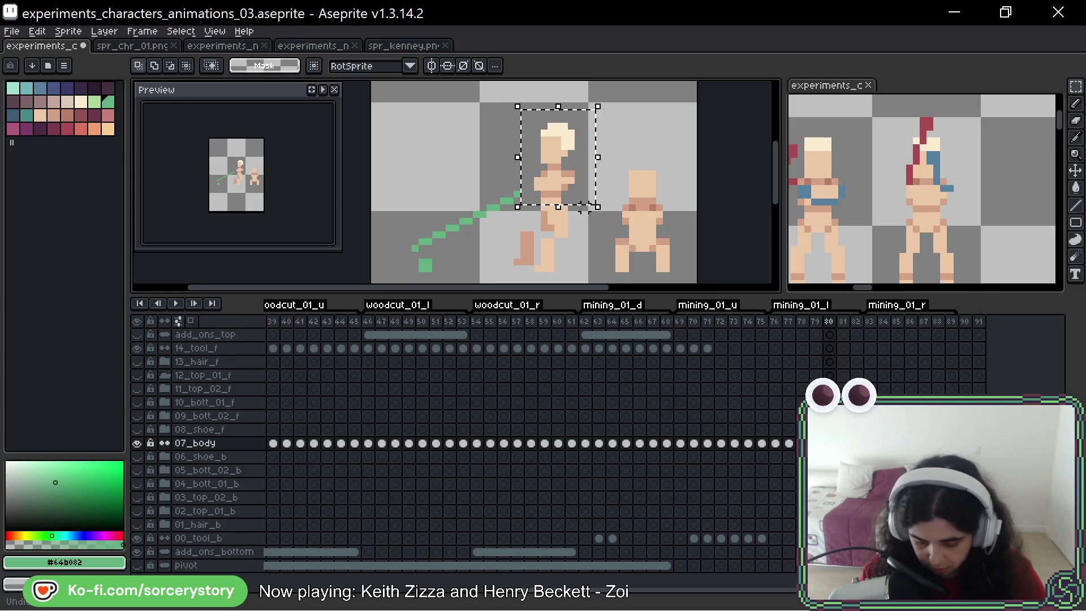
key("ctrl+z")
key("ctrl+z")
key("ctrl+z")
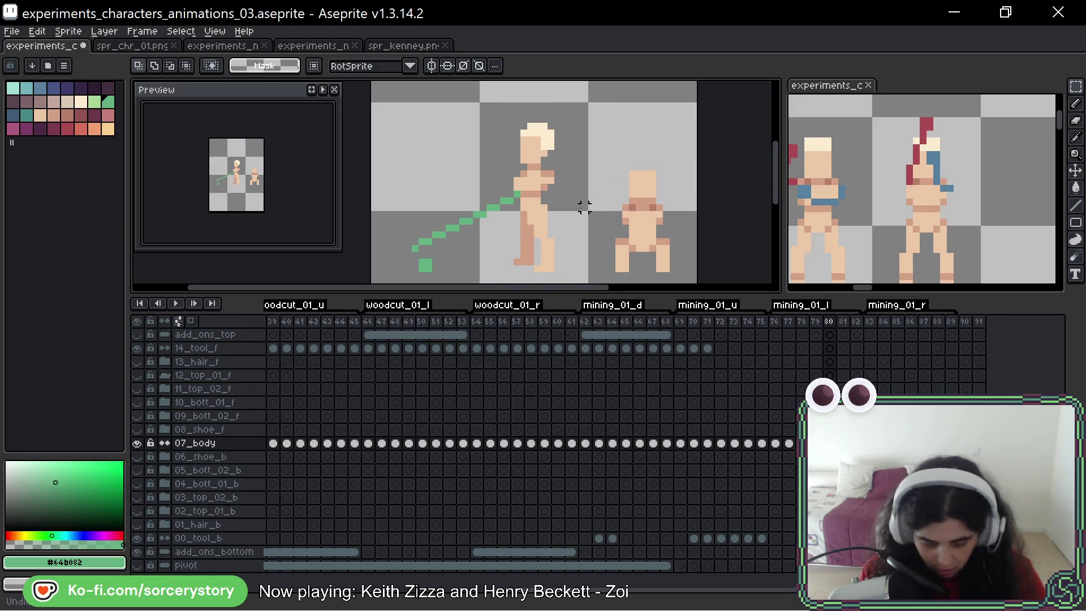
Step: Select the whole figure and drop a duplicate of it to the left
key("b")
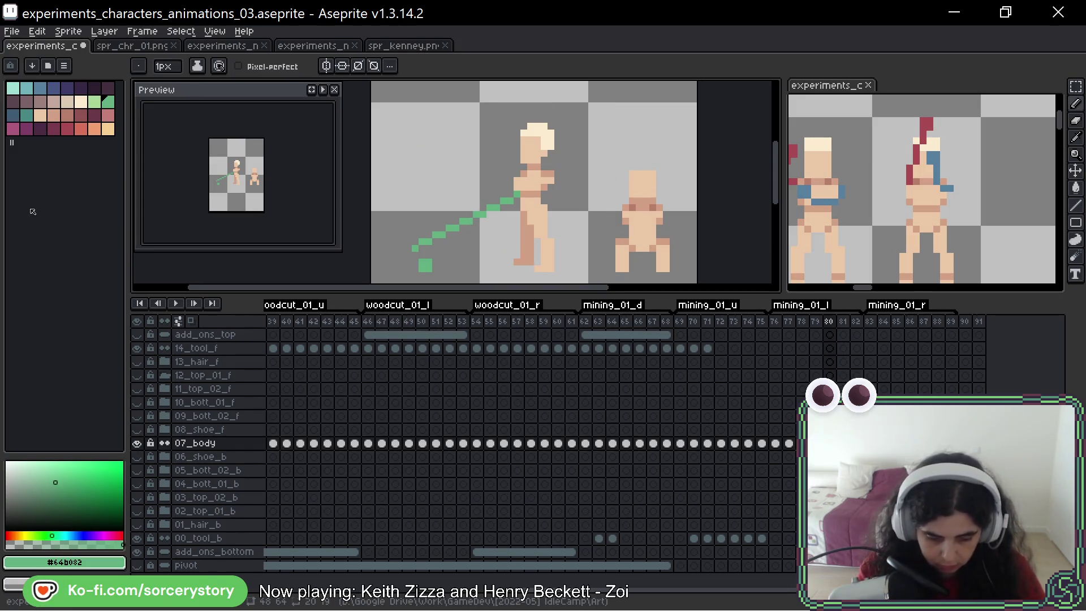
key("m")
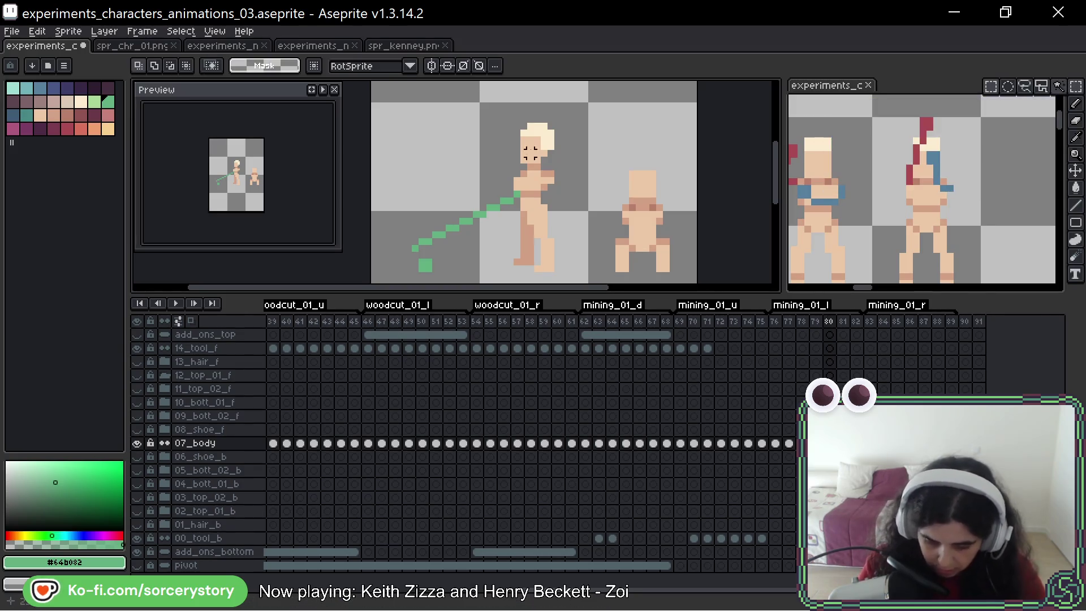
left_click_drag(524, 147, 537, 267)
left_click_drag(479, 103, 585, 282)
left_click_drag(552, 213, 445, 206, "ctrl")
key("ctrl+d")
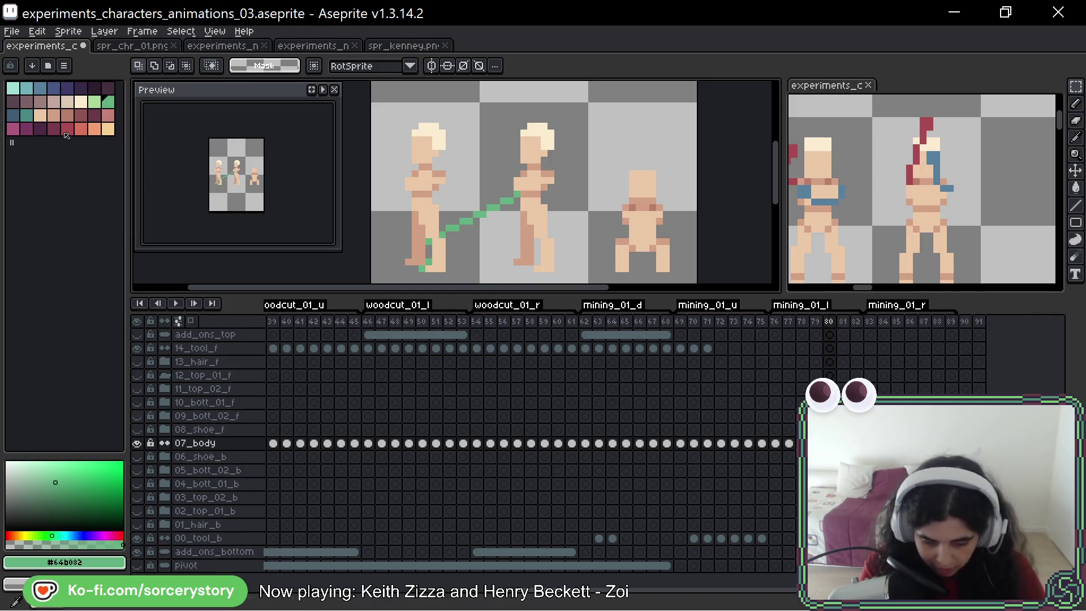
Step: With a purple Pencil colour, draw purple strokes over the middle figure's hip
left_click(81, 90)
key("b")
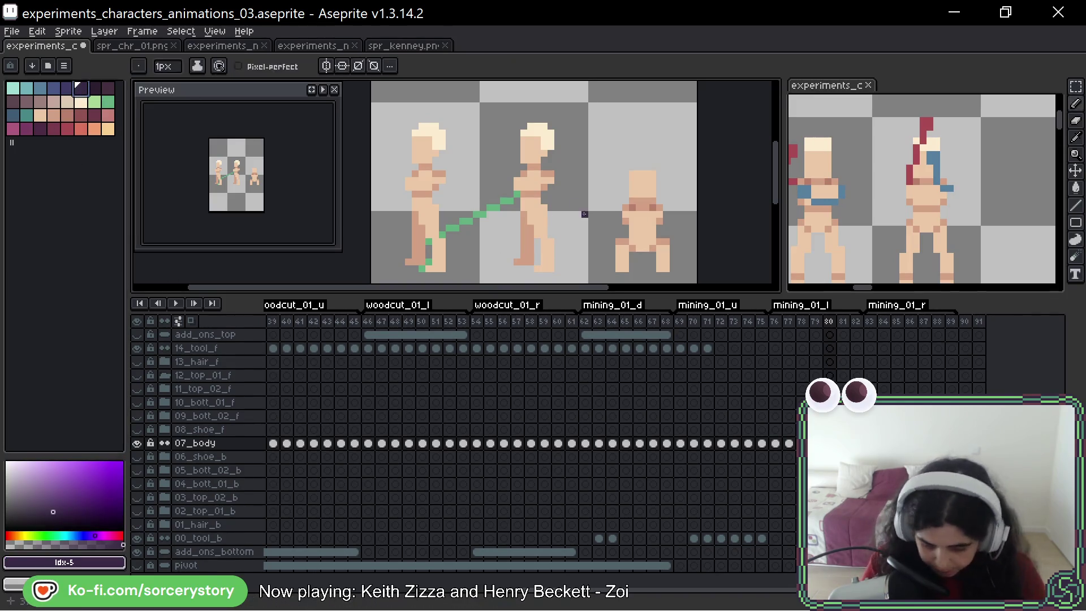
left_click(26, 128)
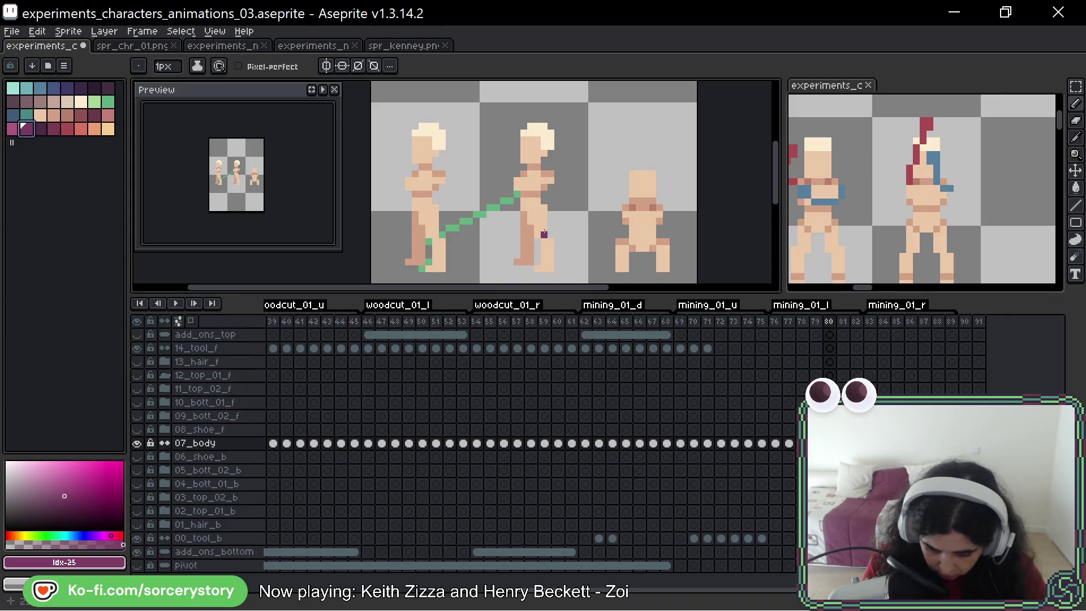
mouse_move(544, 233)
left_mouse_down()
mouse_move(568, 217)
mouse_move(551, 181)
mouse_move(565, 204)
mouse_move(551, 196)
mouse_move(570, 196)
left_mouse_up()
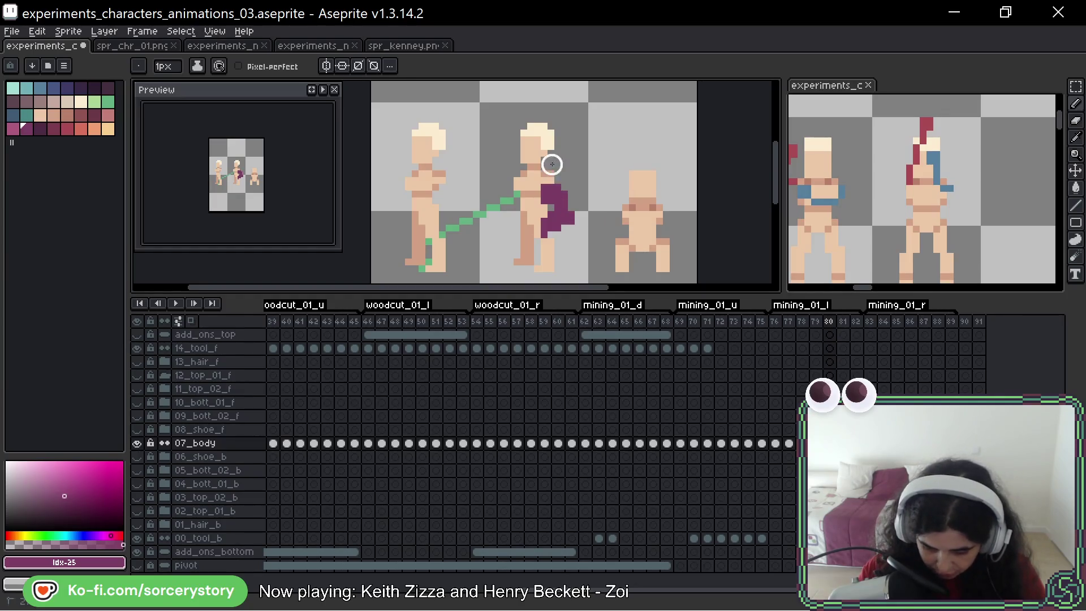
left_click(572, 201)
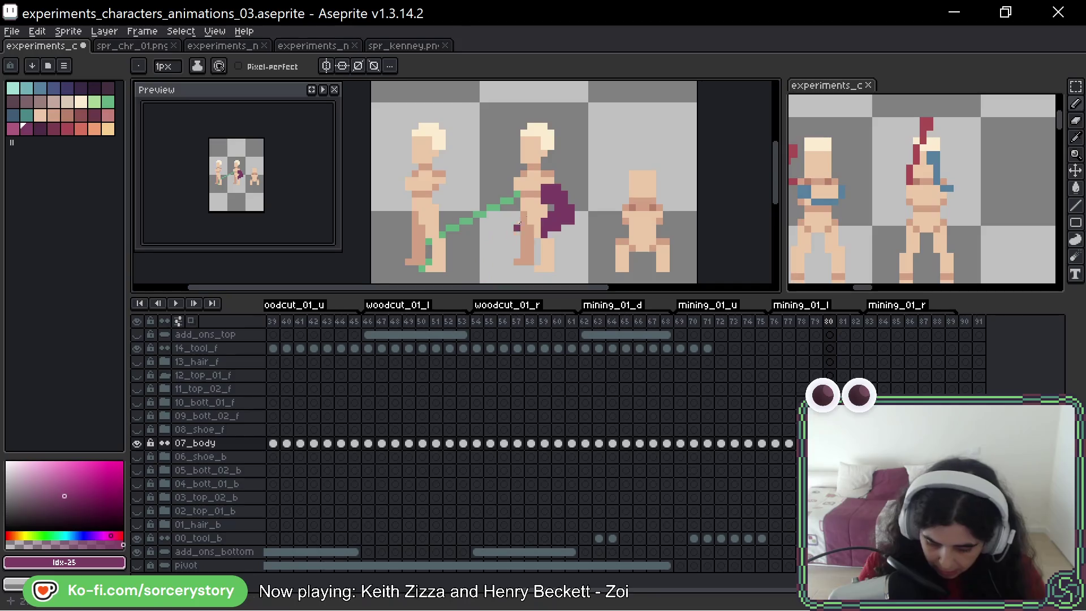
Step: Paint purple down the middle figure's leg and a line to the left figure's feet
left_click_drag(533, 217, 523, 257)
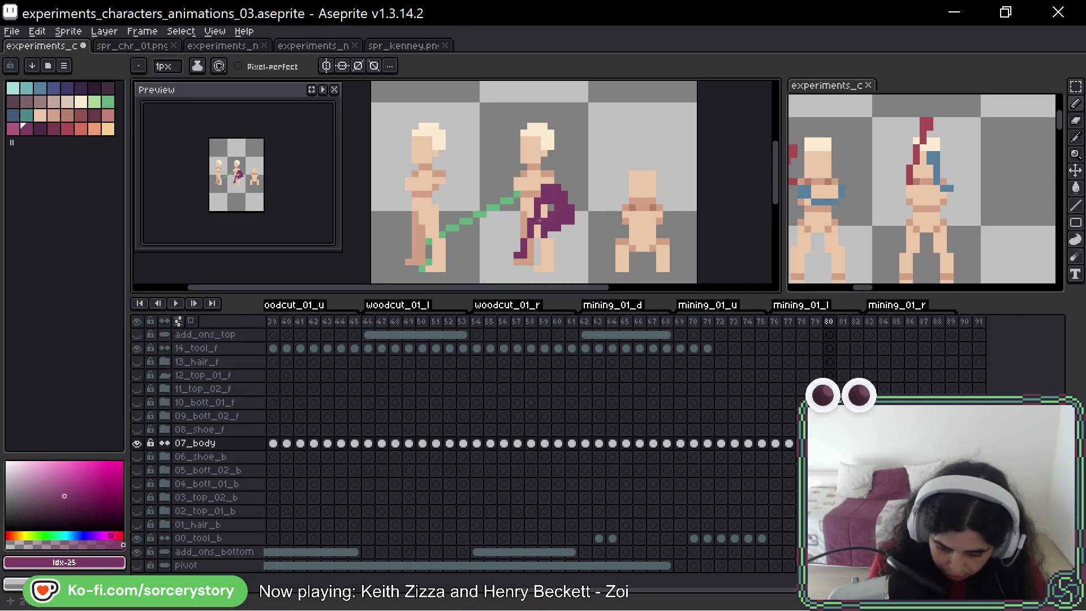
key("ctrl+z")
left_click_drag(528, 192, 516, 245)
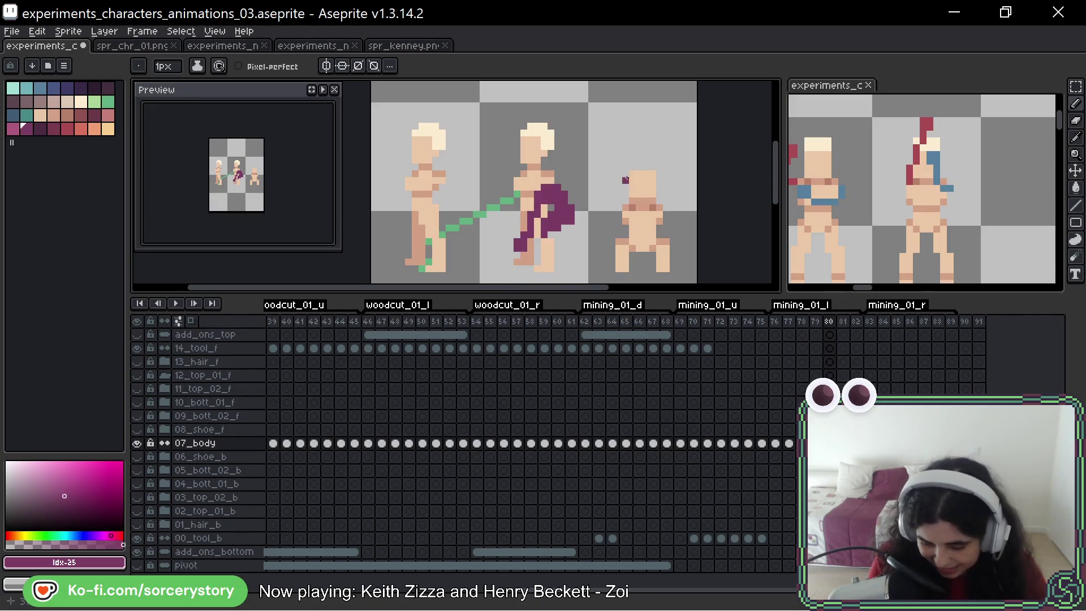
left_click_drag(512, 244, 453, 258)
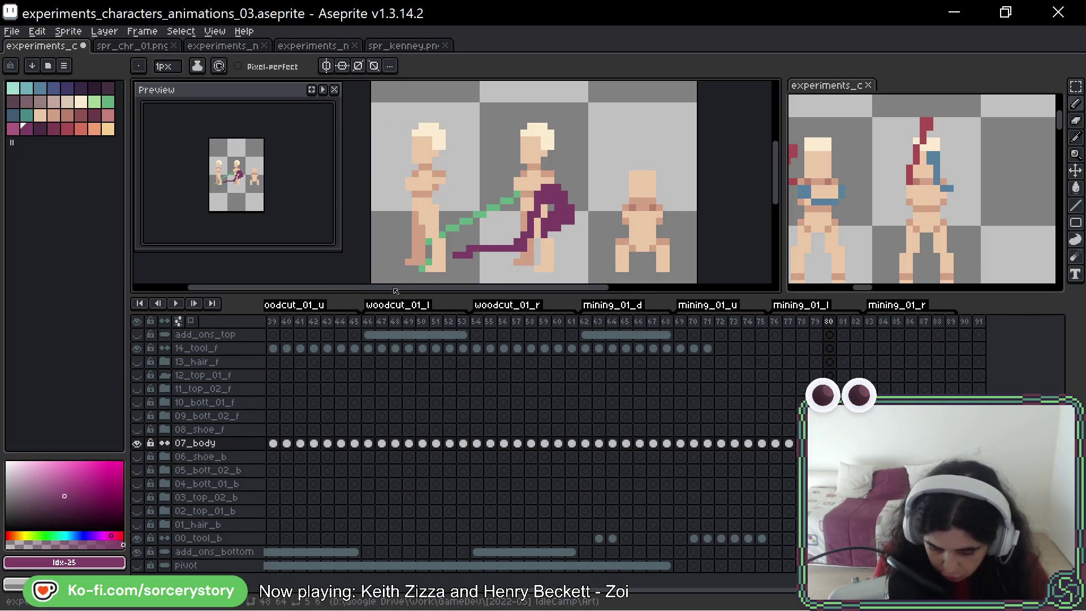
key("ctrl+z")
left_click_drag(514, 246, 412, 263)
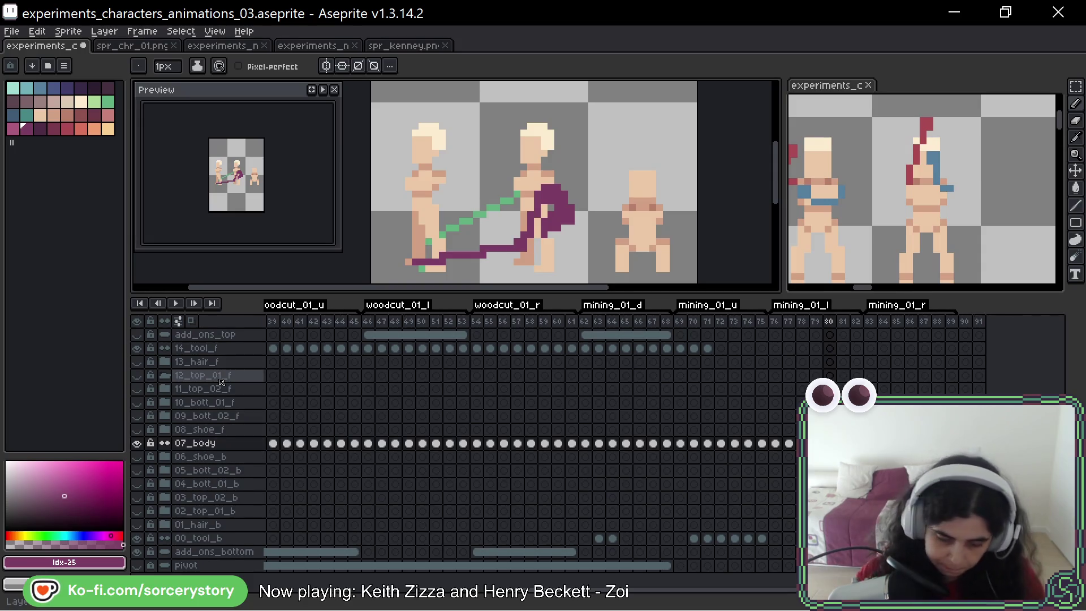
Step: Paint the middle figure's head, shoulders, chest and arm purple, and shade the leg darker purple
mouse_move(523, 172)
left_mouse_down()
mouse_move(520, 161)
mouse_move(526, 181)
mouse_move(510, 156)
left_mouse_up()
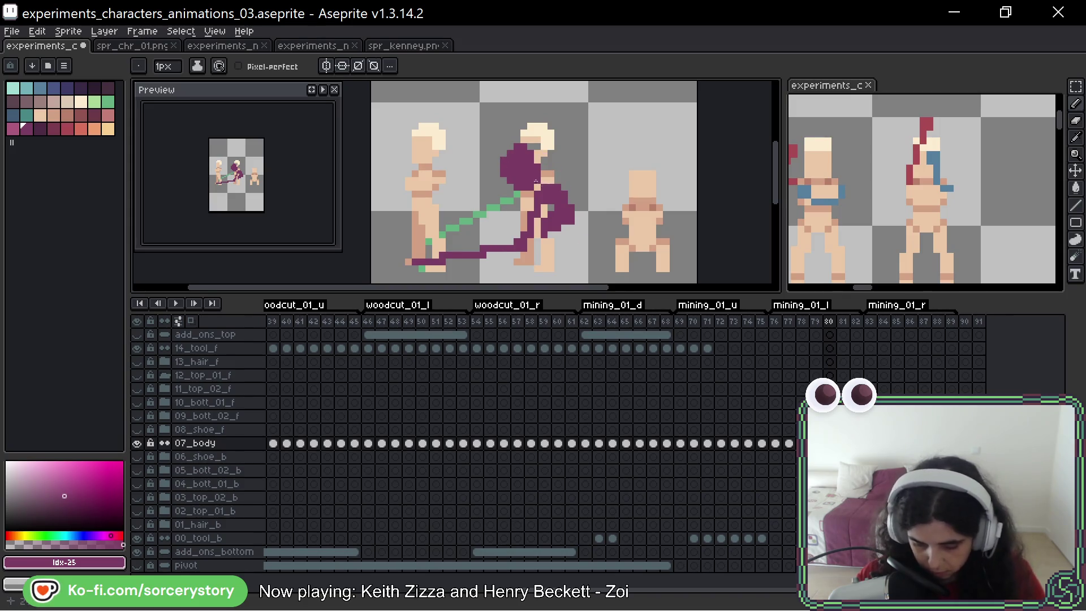
left_click_drag(534, 190, 553, 179)
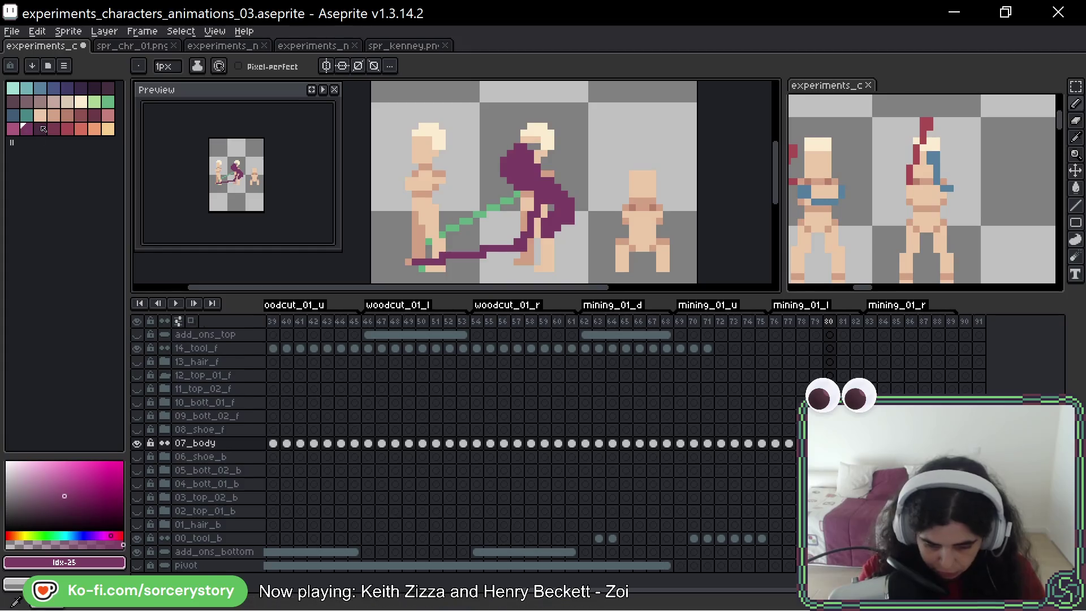
left_click(526, 240, "alt")
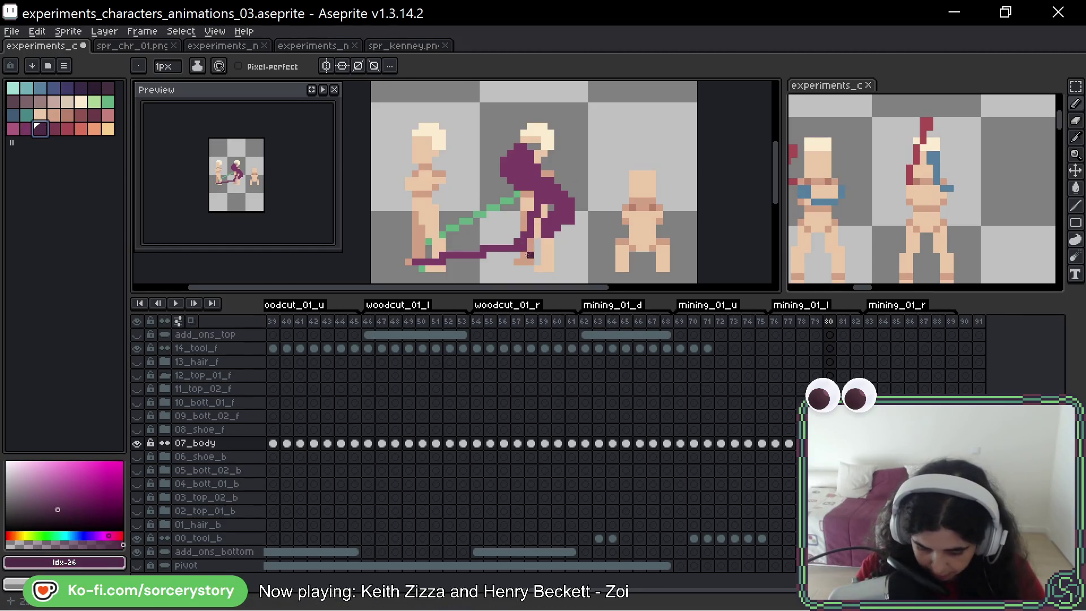
left_click_drag(538, 233, 524, 253)
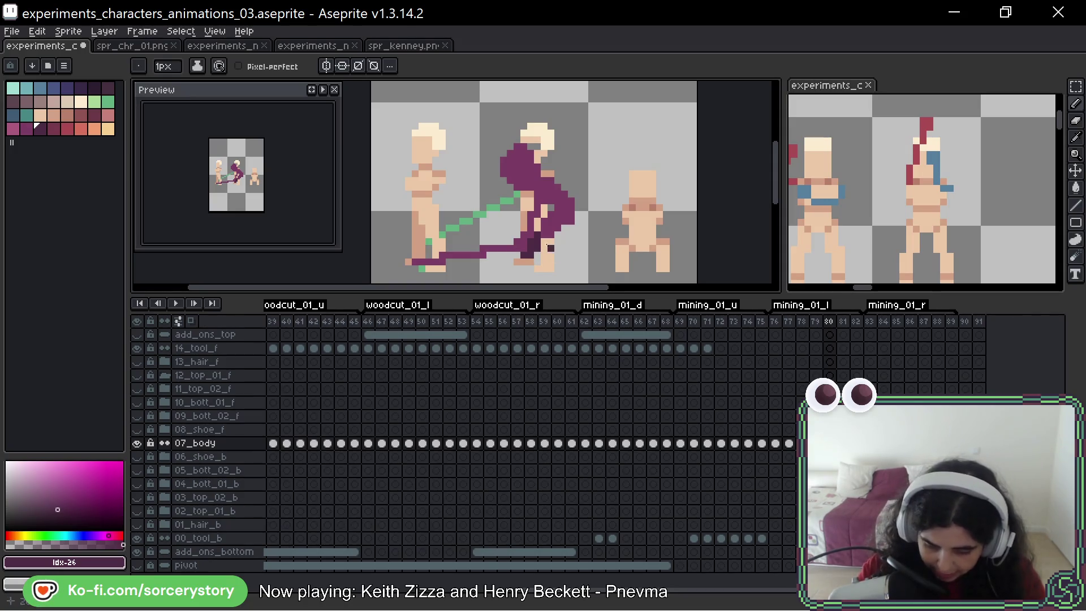
Step: Undo the stray wheel shape, add an even darker purple pixel on the body, and sample the skin tone
mouse_move(551, 247)
left_mouse_down()
mouse_move(557, 266)
mouse_move(537, 266)
mouse_move(572, 233)
left_mouse_up()
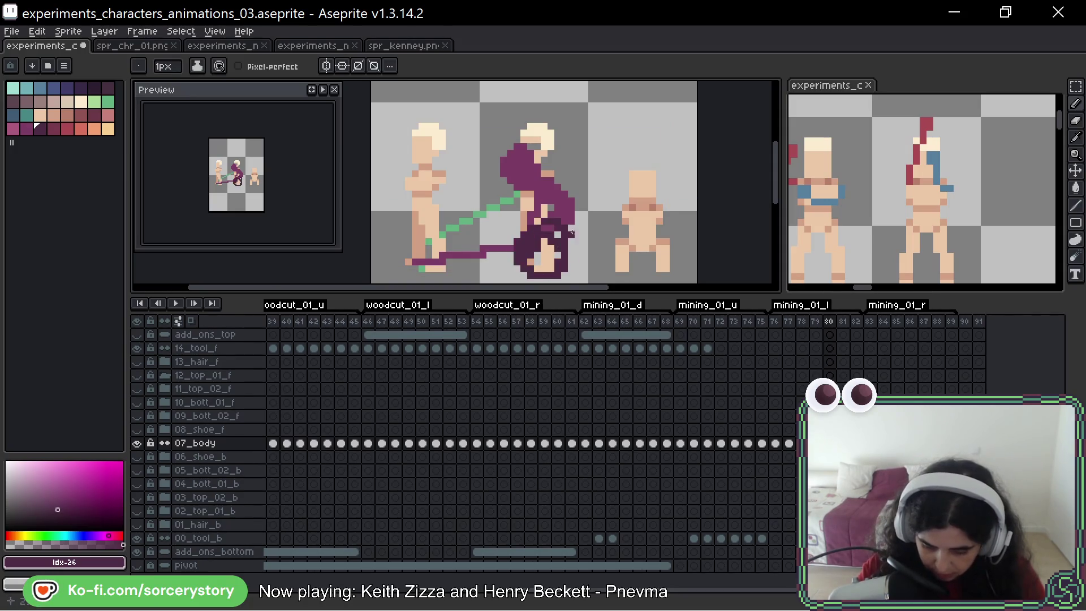
key("ctrl+z")
key("ctrl+z")
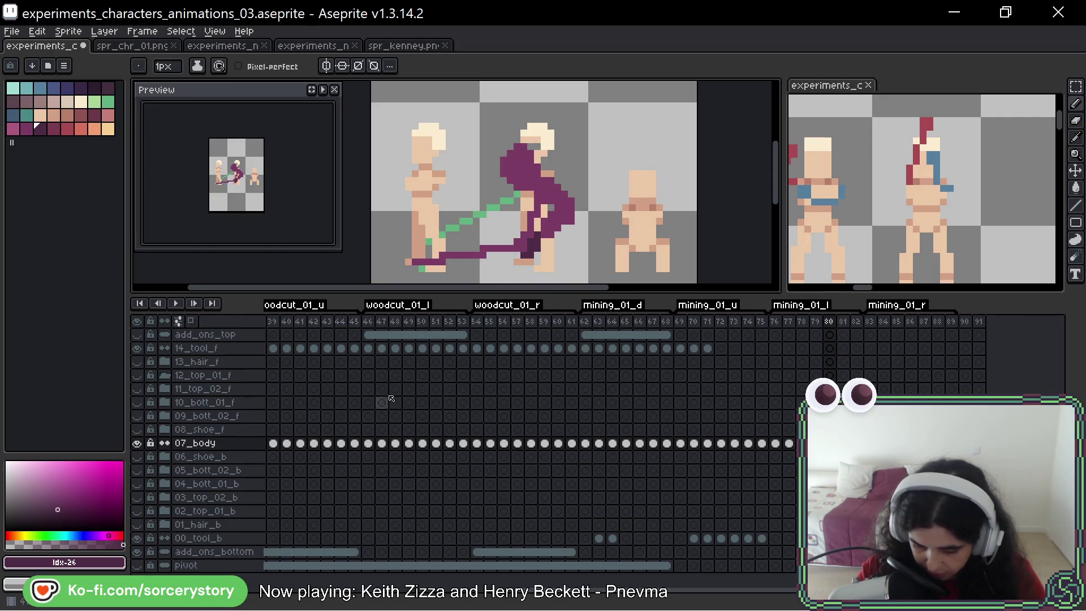
left_click(548, 212, "alt")
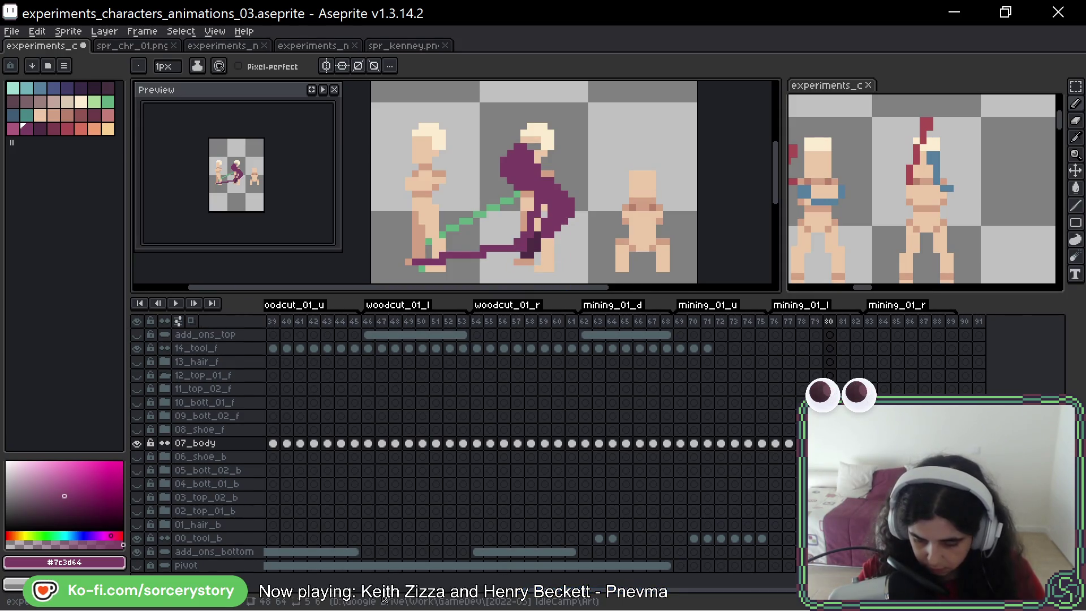
left_click(537, 227, "alt")
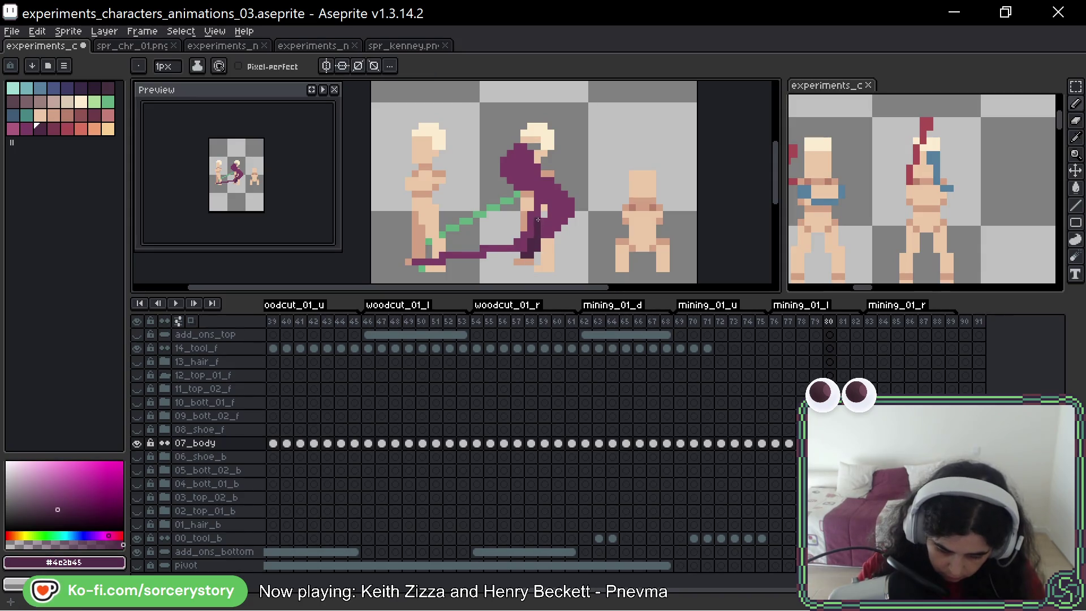
left_click(542, 214)
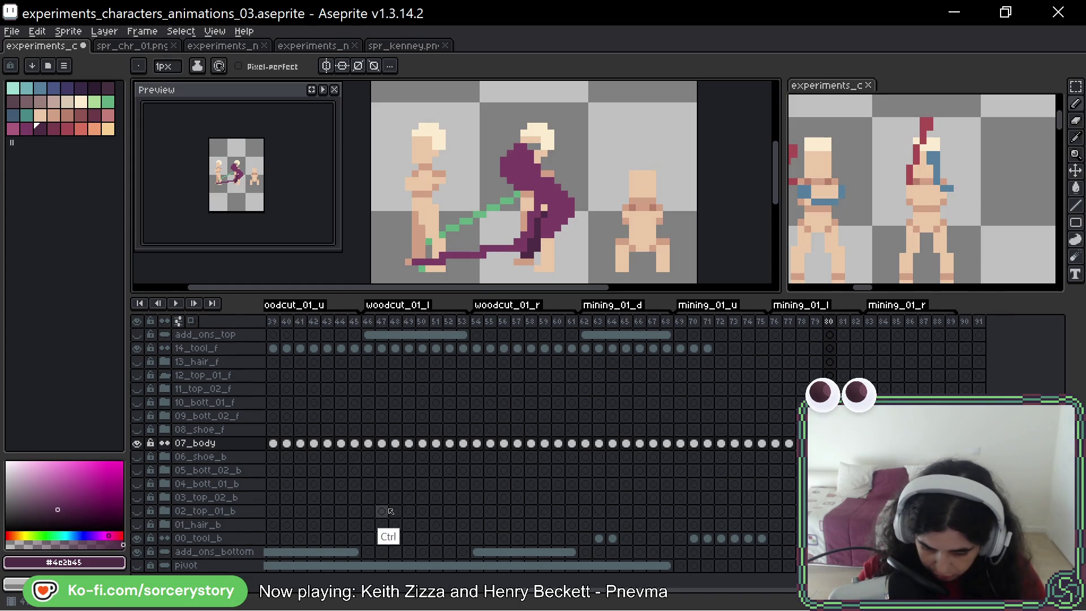
left_click(523, 254, "alt")
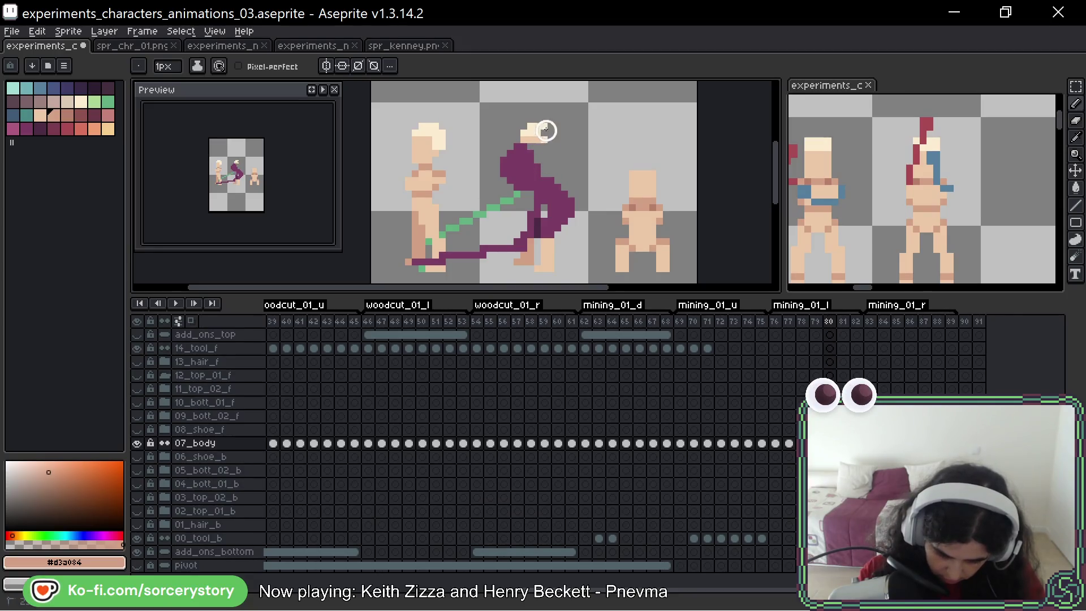
Step: Clear the leftover pixels above the head and sketch a dark purple diagonal by the arm
mouse_move(546, 131)
left_mouse_down()
mouse_move(516, 135)
mouse_move(529, 139)
left_mouse_up()
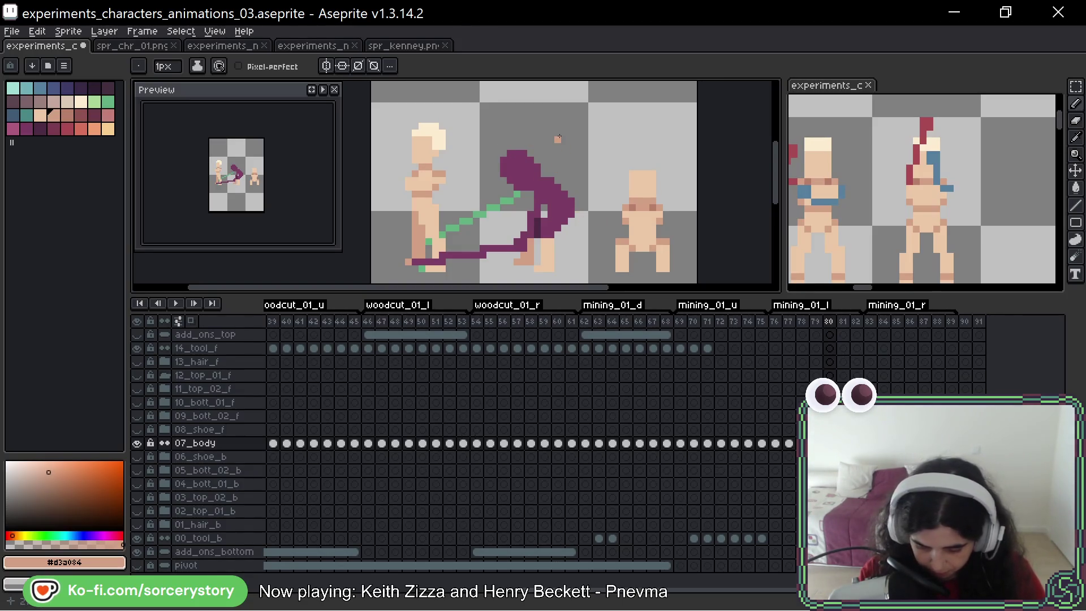
left_click(530, 202, "alt")
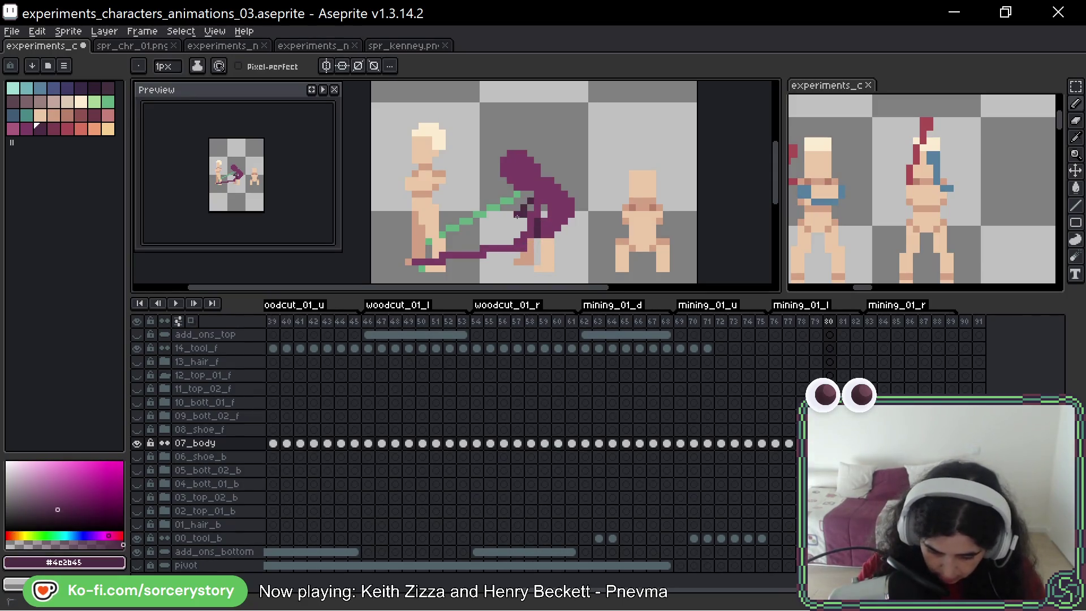
left_click_drag(517, 216, 506, 247)
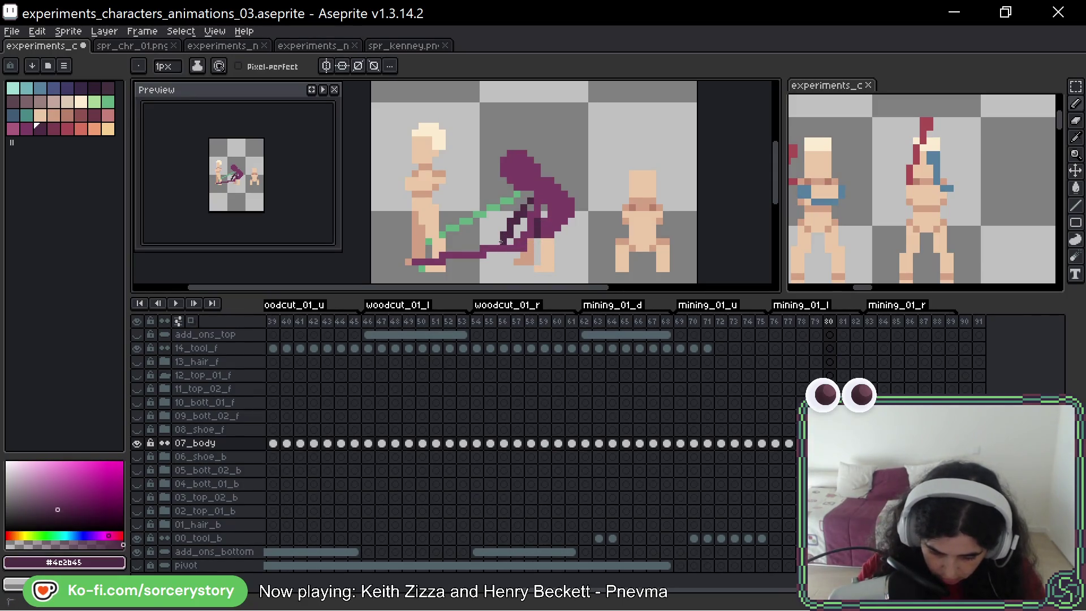
left_click(499, 244)
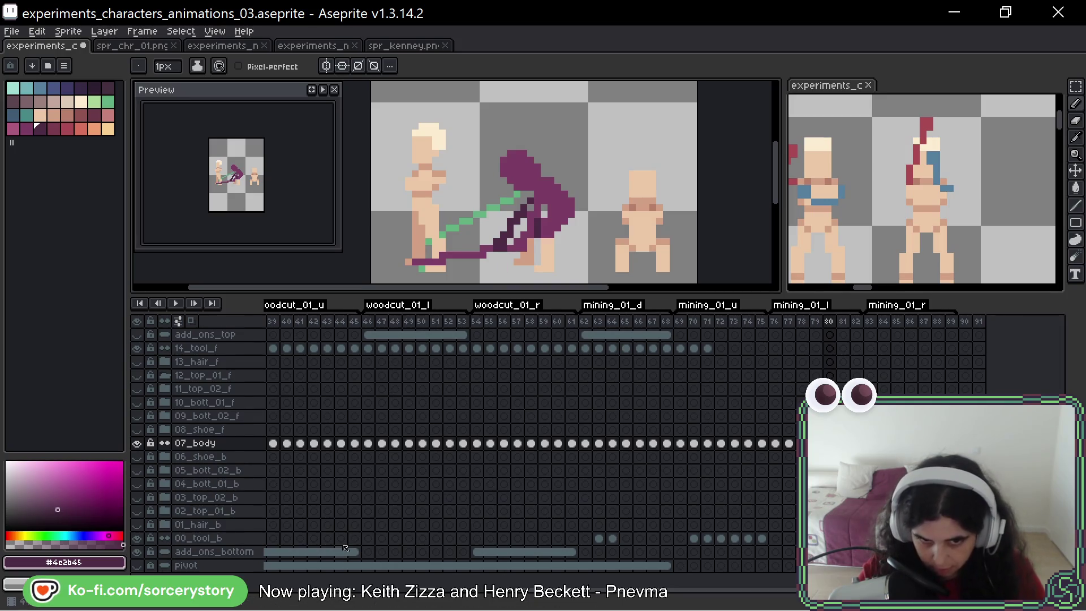
Step: Undo the dark purple arm strokes and set the drawing colour to mid purple #7c3d64
key("ctrl+z")
key("ctrl+z")
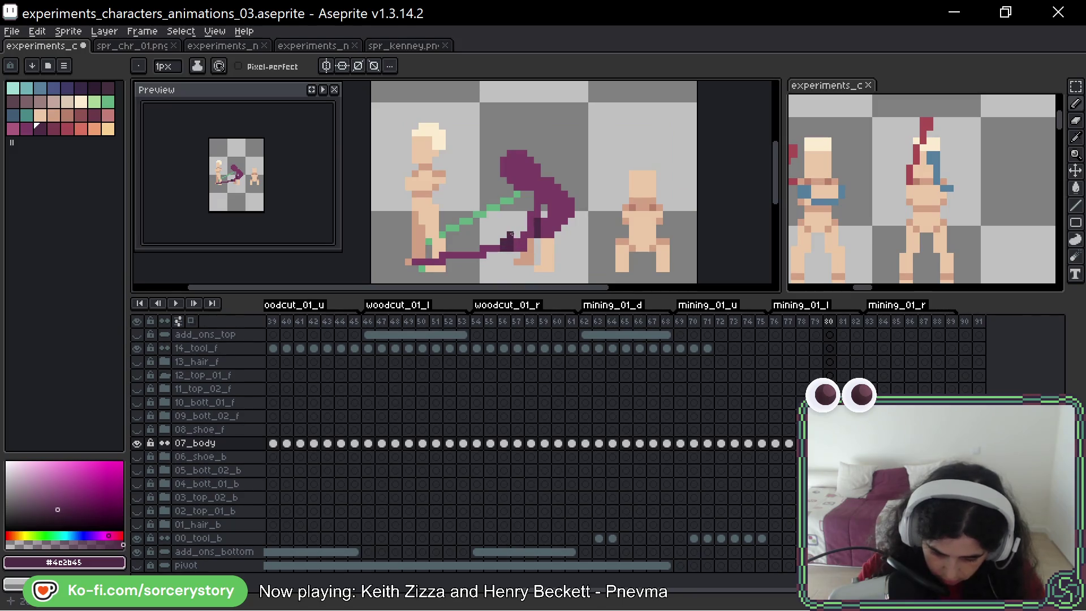
left_click_drag(509, 234, 537, 199)
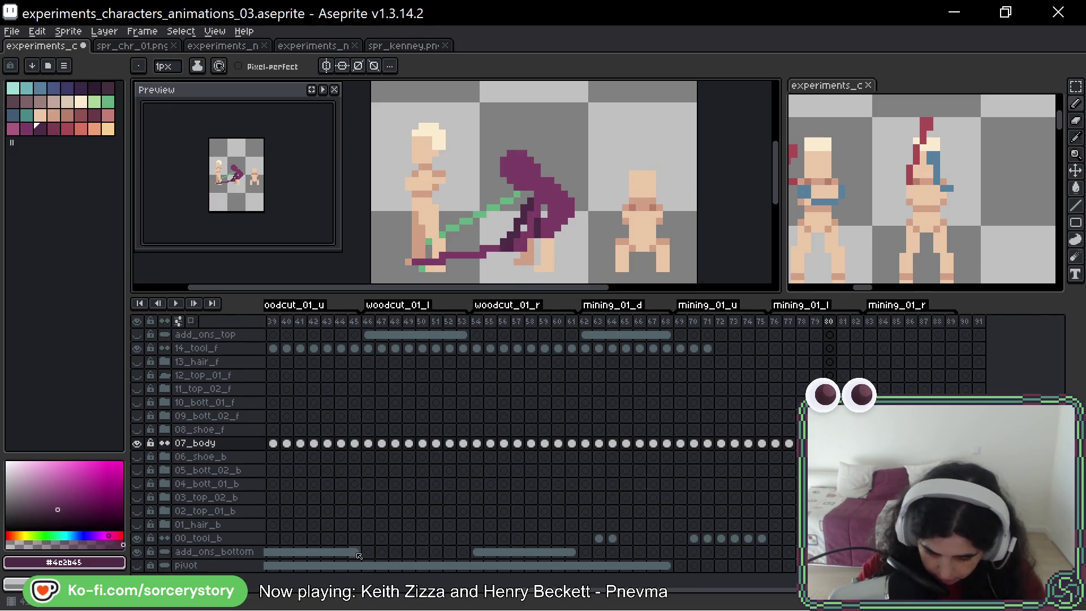
key("ctrl+z")
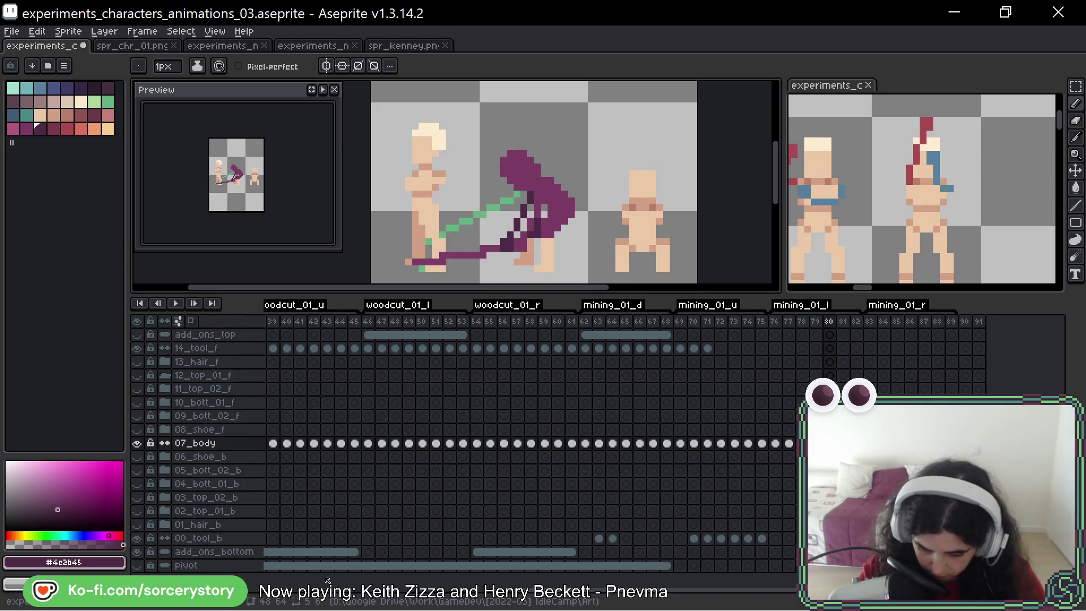
left_click(531, 215, "alt")
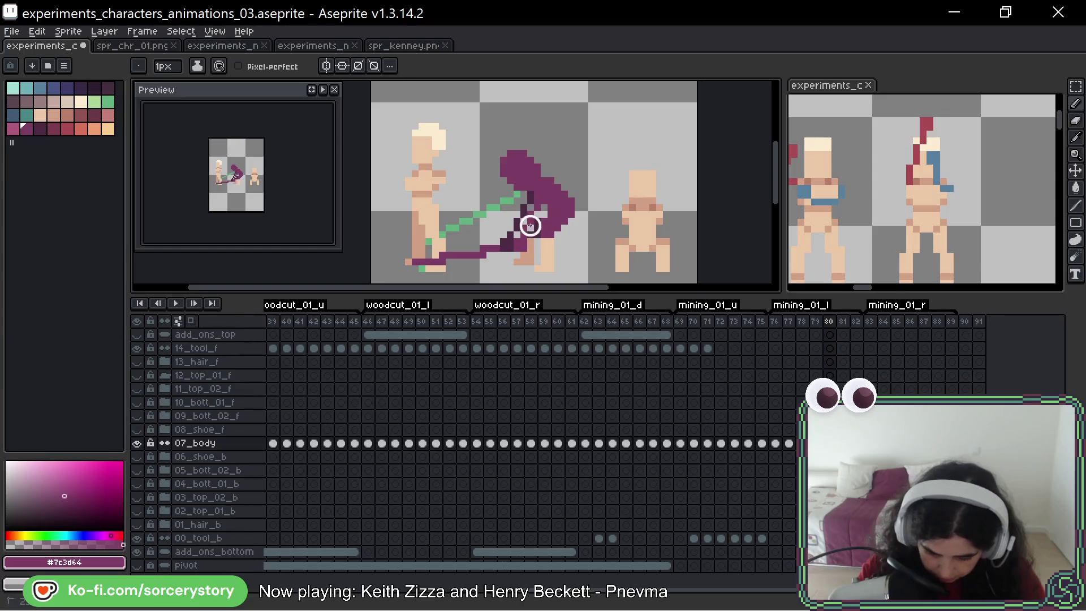
Step: Repaint a few pixels inside the purple shape and sample dark purple #4c2b45
left_click_drag(531, 225, 540, 215)
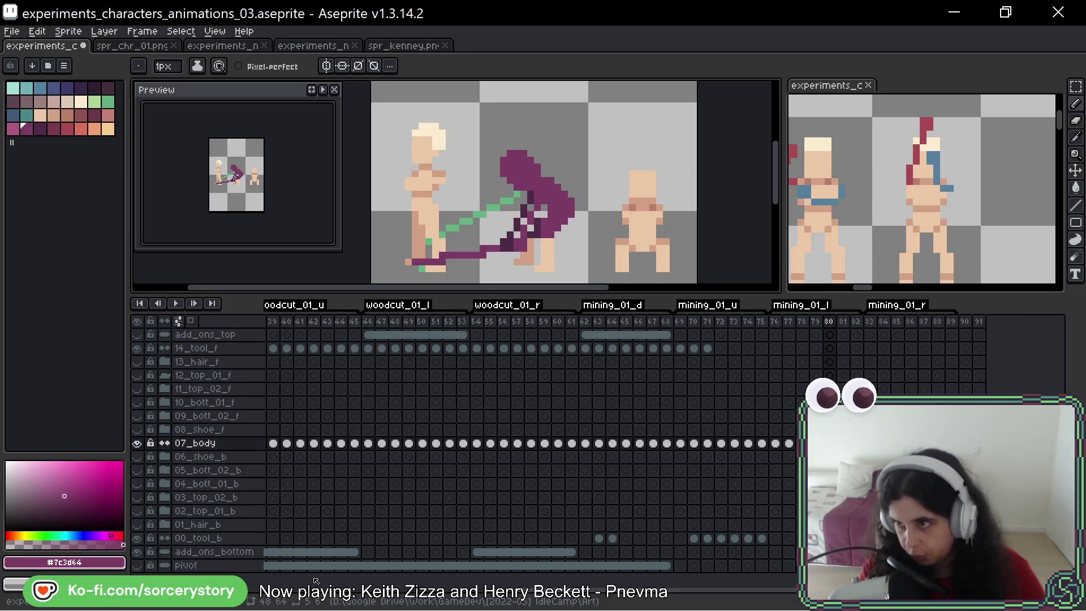
left_click_drag(612, 191, 640, 190)
left_click(575, 210, "alt")
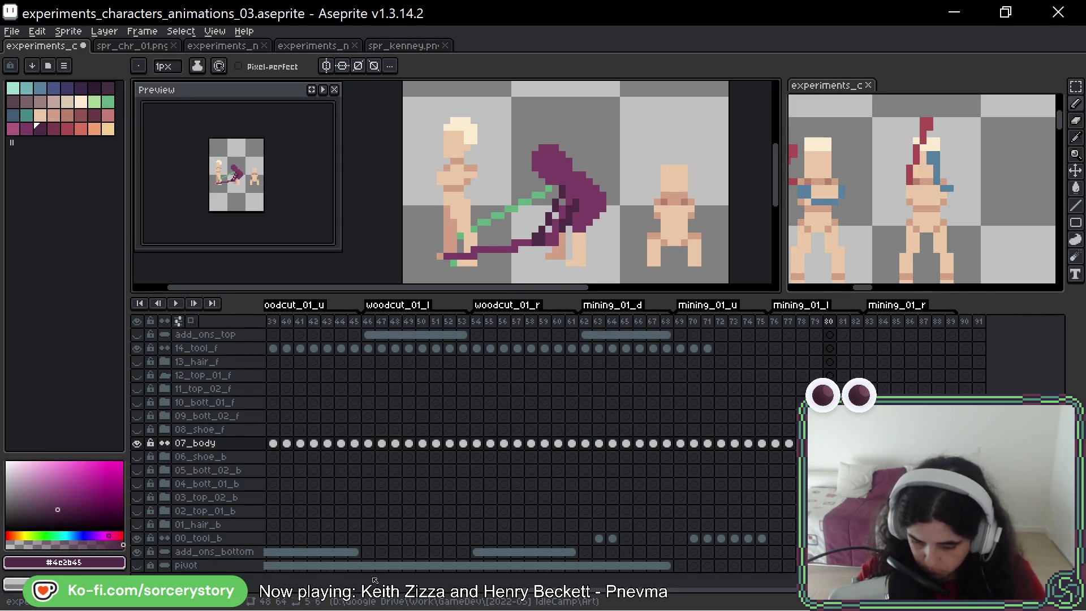
Step: Undo the repaint twice and recentre the view on the figures
key("ctrl+z")
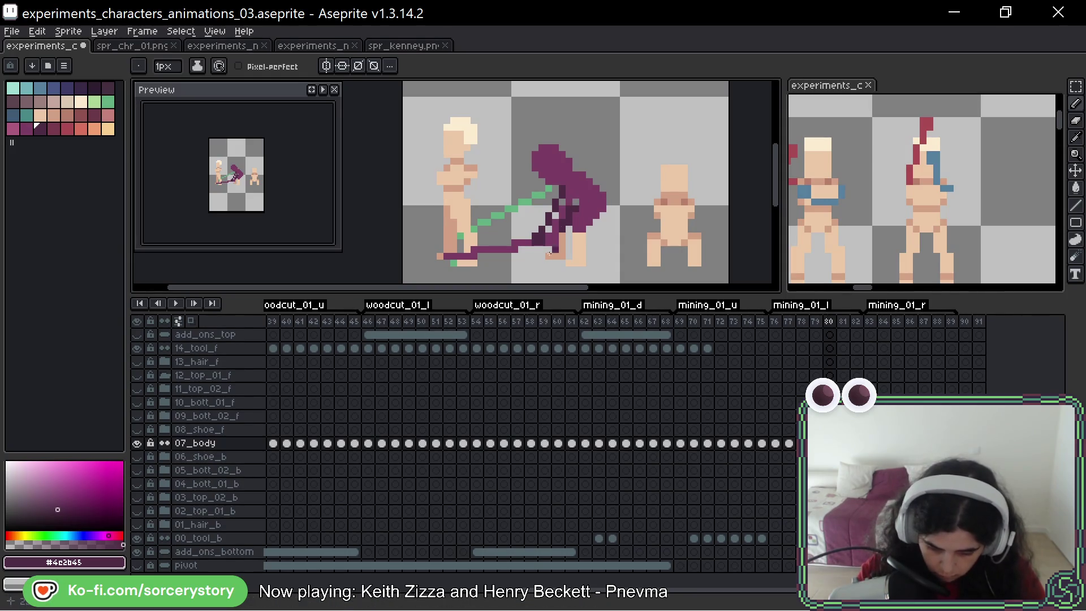
key("ctrl+z")
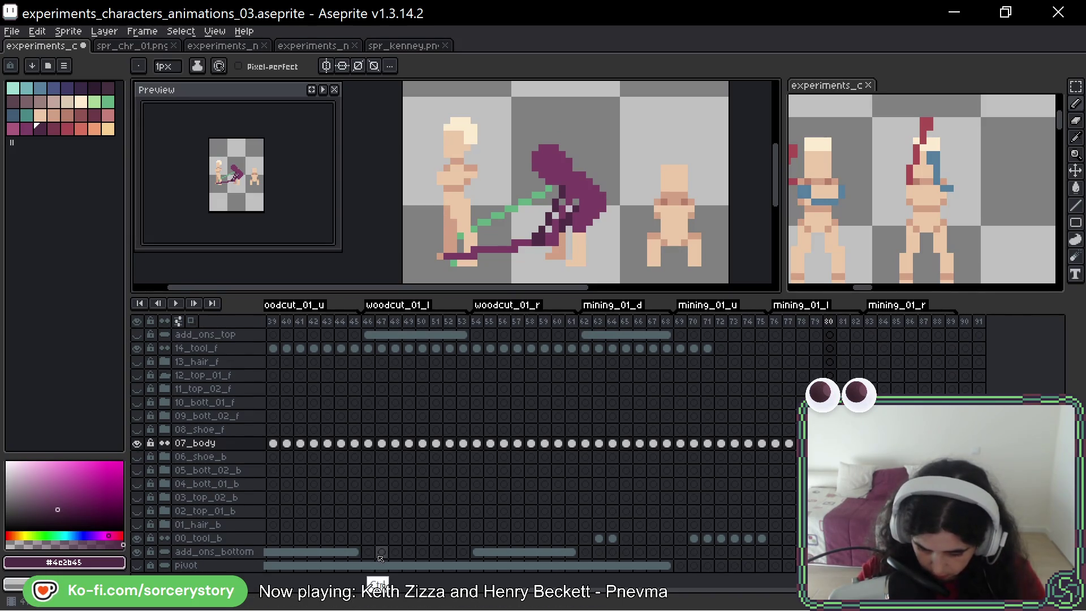
key("space")
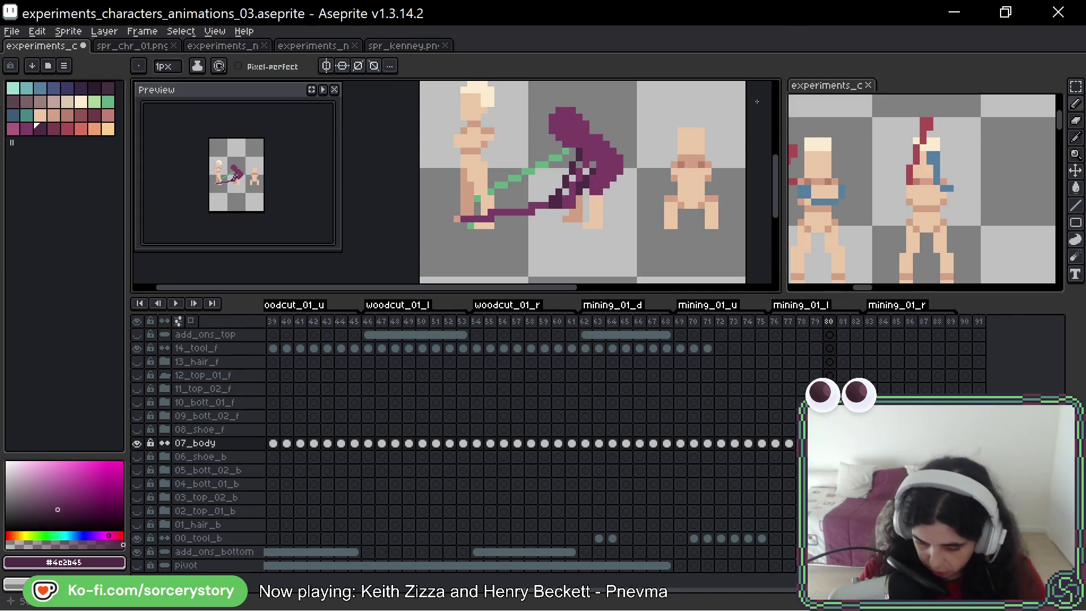
left_click_drag(711, 125, 703, 162)
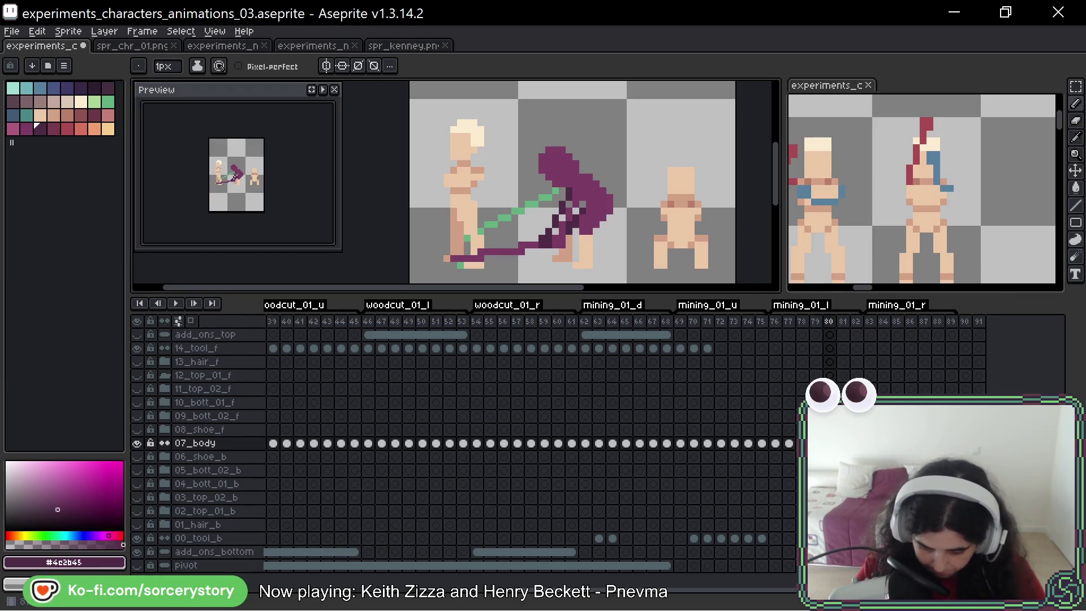
left_click(1076, 86)
Step: Copy the left two sprites from frame 80
key("w")
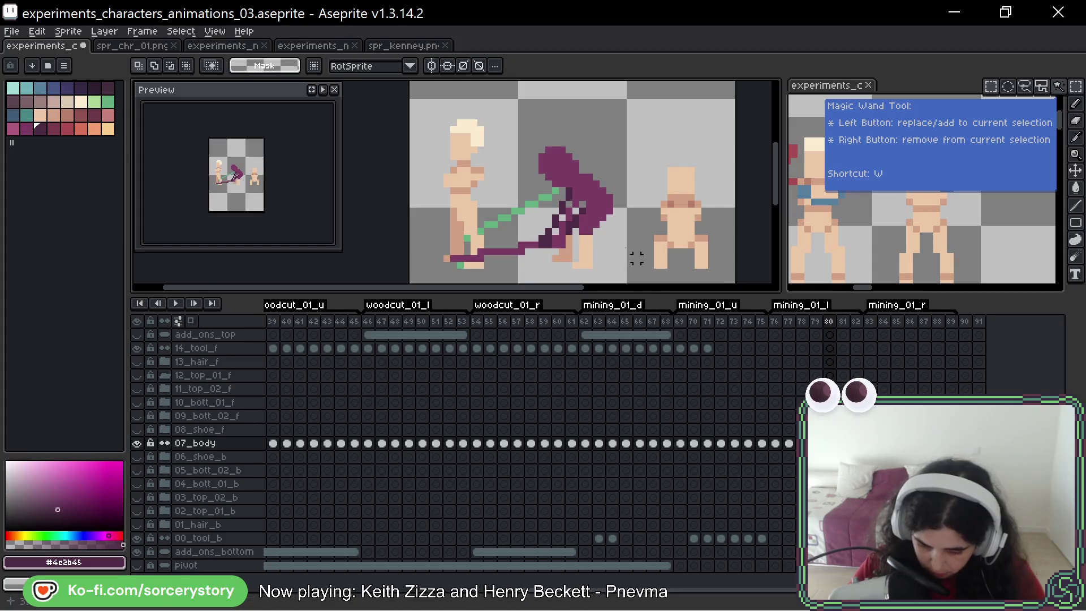
scroll(636, 258, "down", 1)
left_click_drag(468, 134, 560, 242)
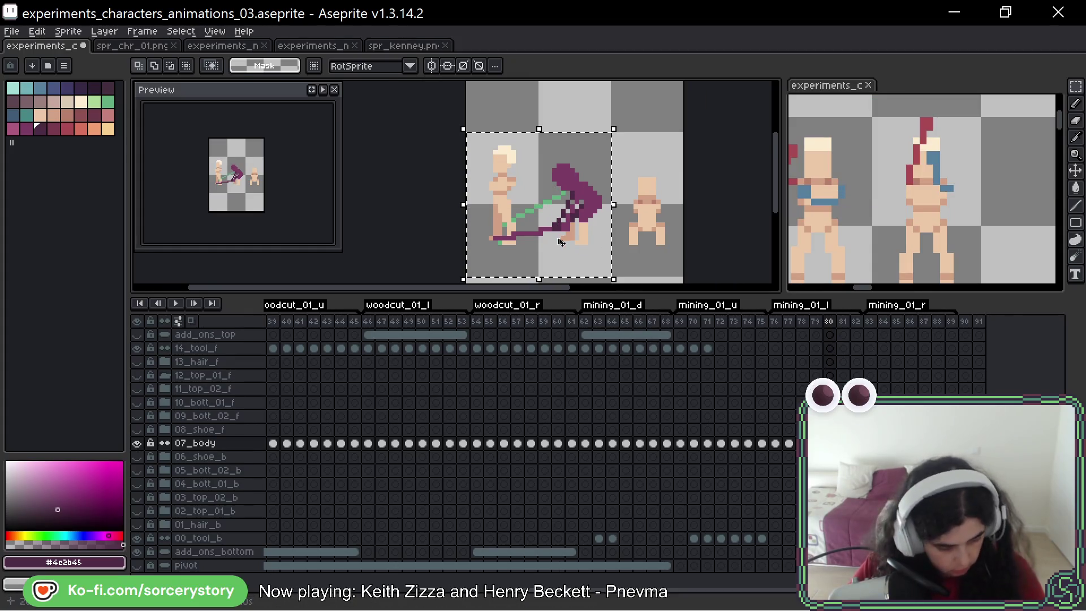
key("ctrl+d")
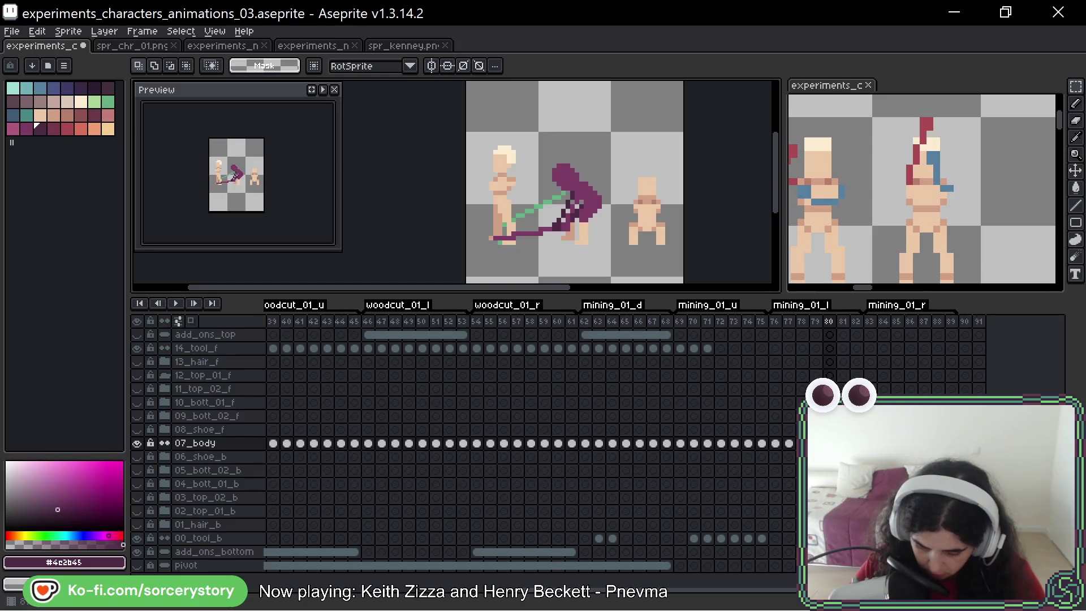
key("Right")
key("ctrl+shift+d")
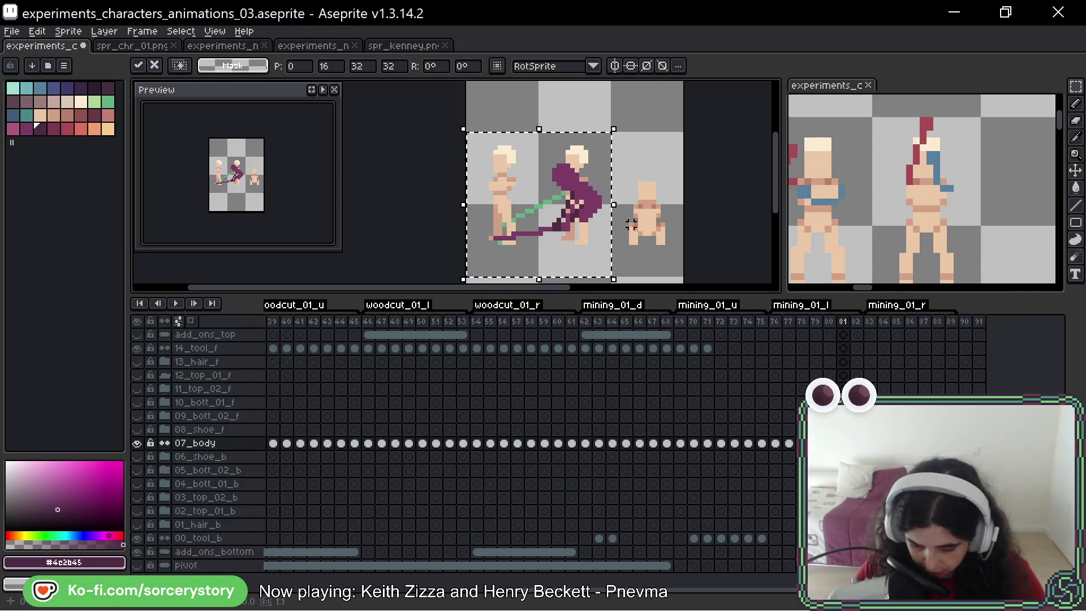
key("Escape")
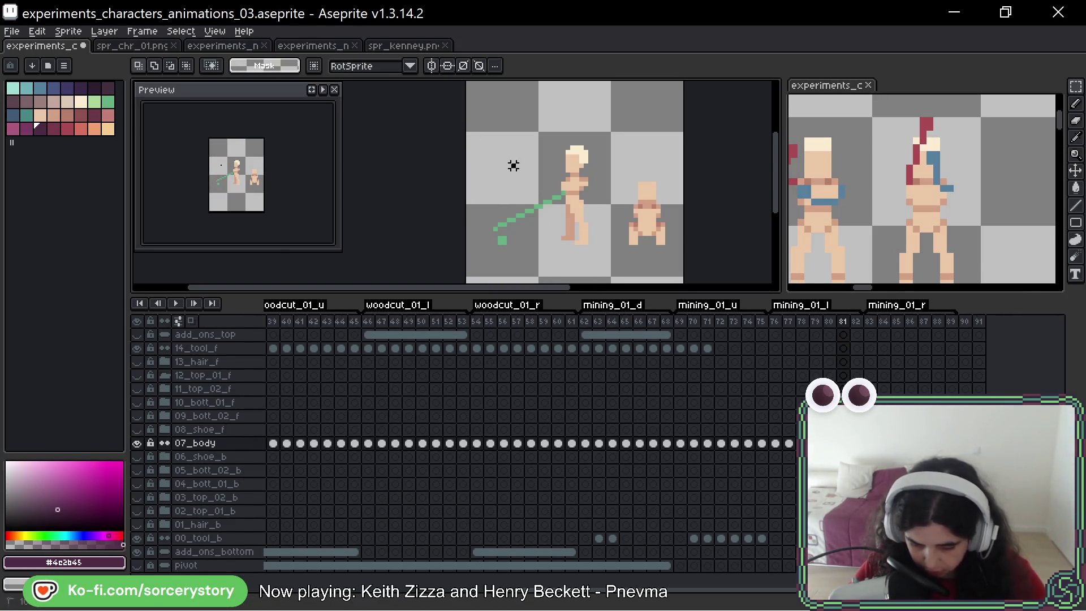
Step: On frame 81, delete the old body sprite and paste the copied figures in place
left_click_drag(512, 165, 594, 245)
left_click_drag(610, 132, 538, 276)
key("Delete")
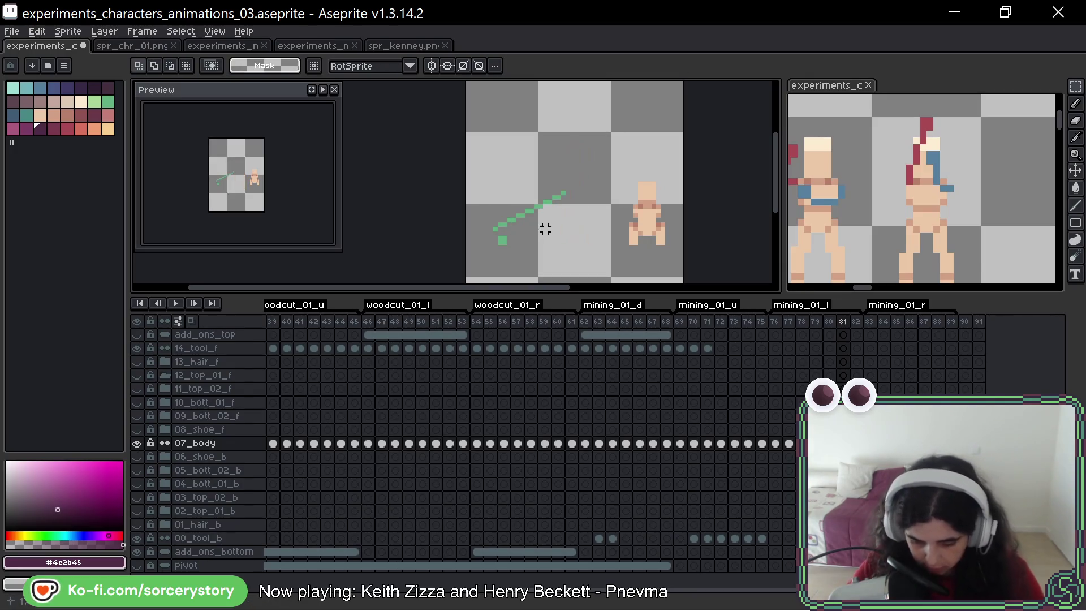
key("ctrl+v")
key("Return")
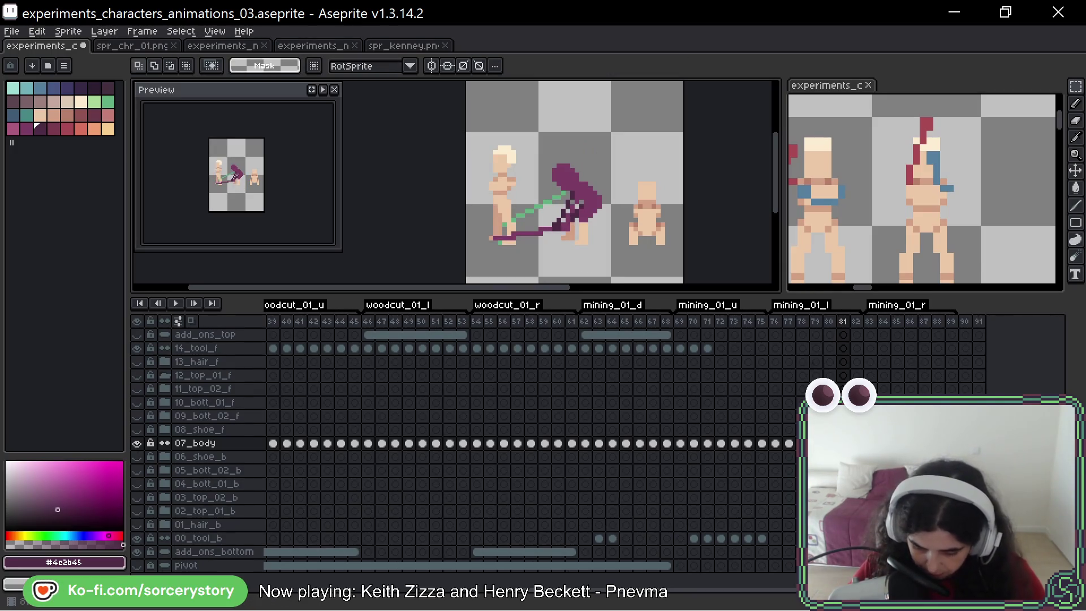
Step: Replace frame 82's body sprite with the copied figures as well
key("Right")
left_click_drag(549, 165, 567, 220)
key("Delete")
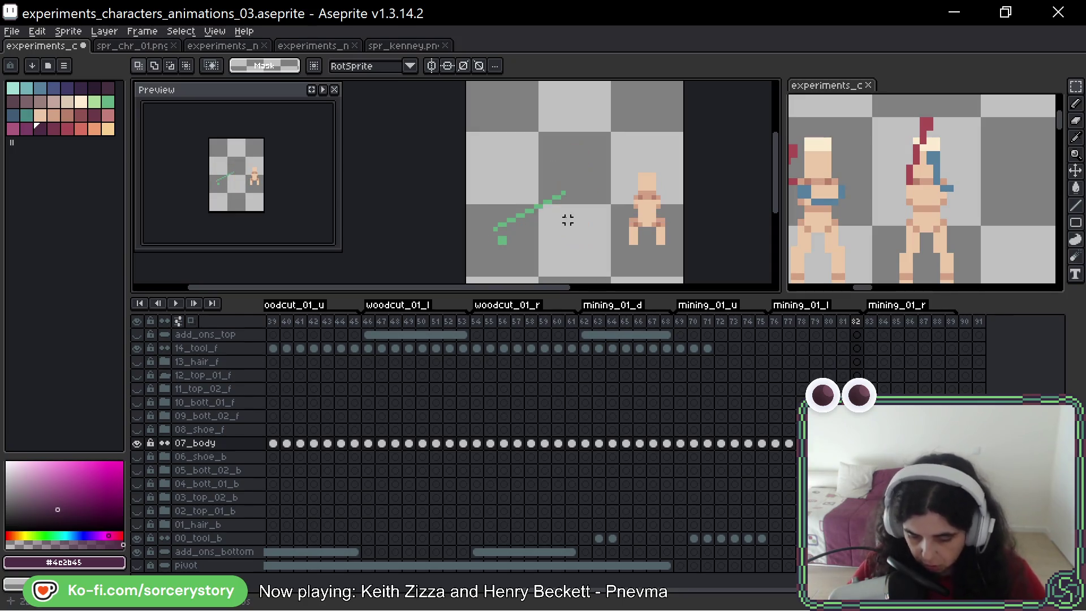
key("ctrl+v")
key("Return")
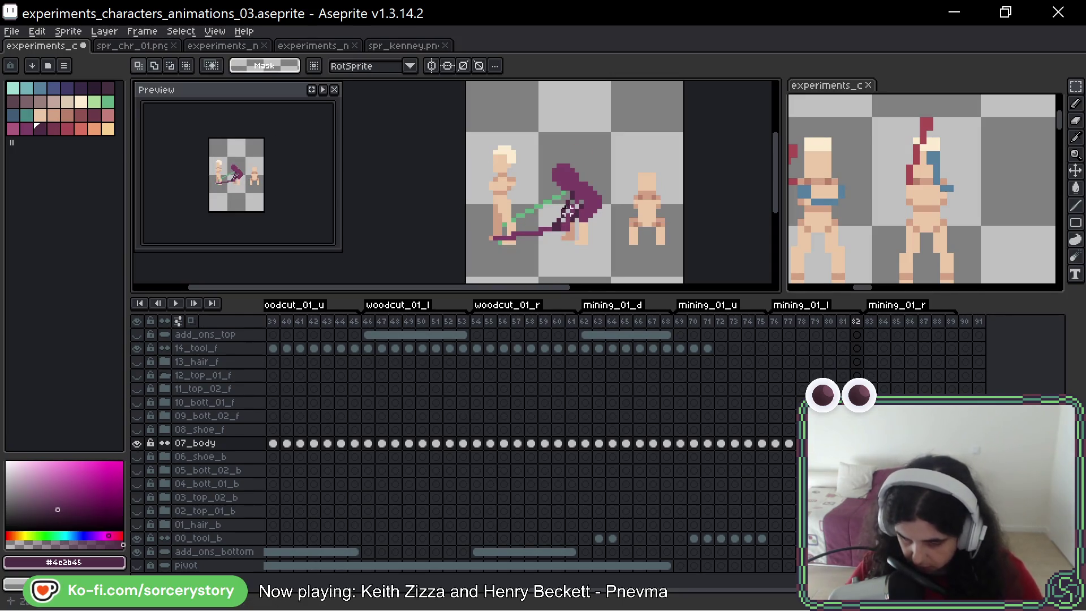
Step: Step between frames 80 and 82 to compare the copied poses
scroll(568, 206, "up", 3)
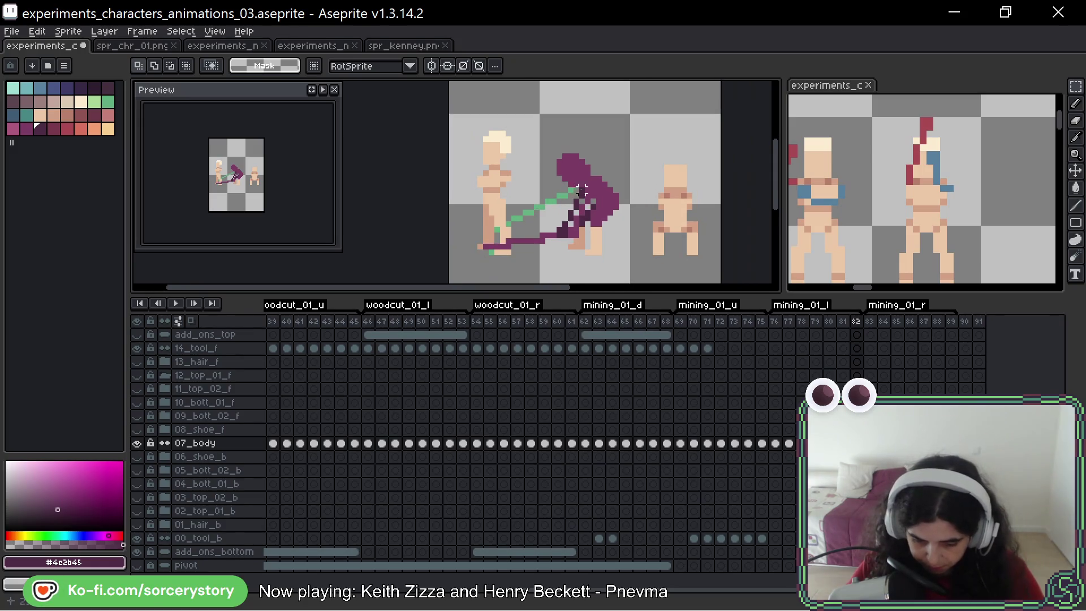
left_click_drag(656, 206, 646, 176)
key("Left")
key("Left")
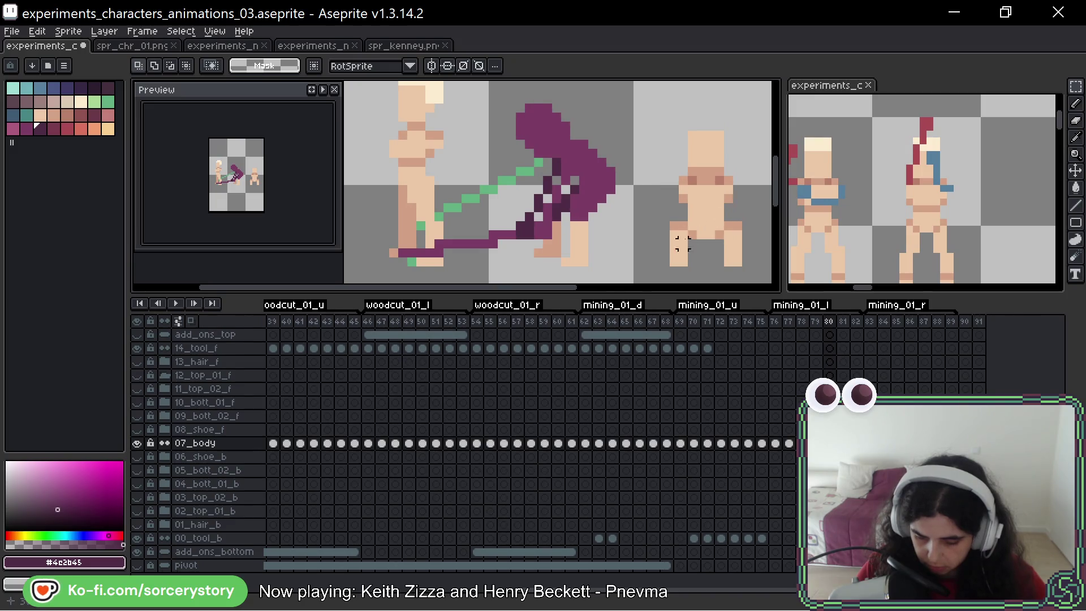
key("Right")
key("Right")
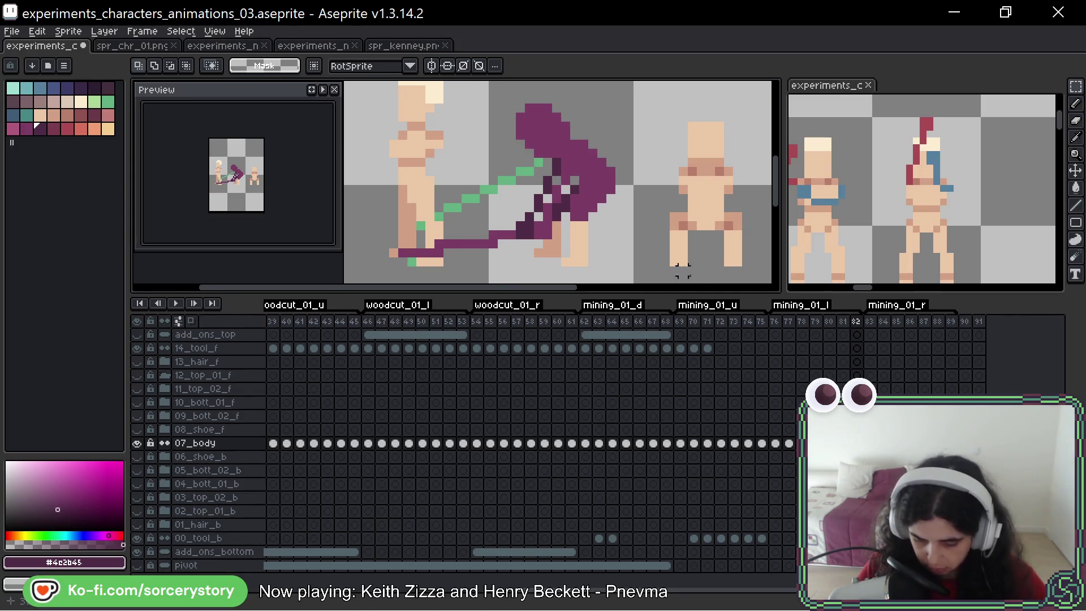
key("Left")
key("Left")
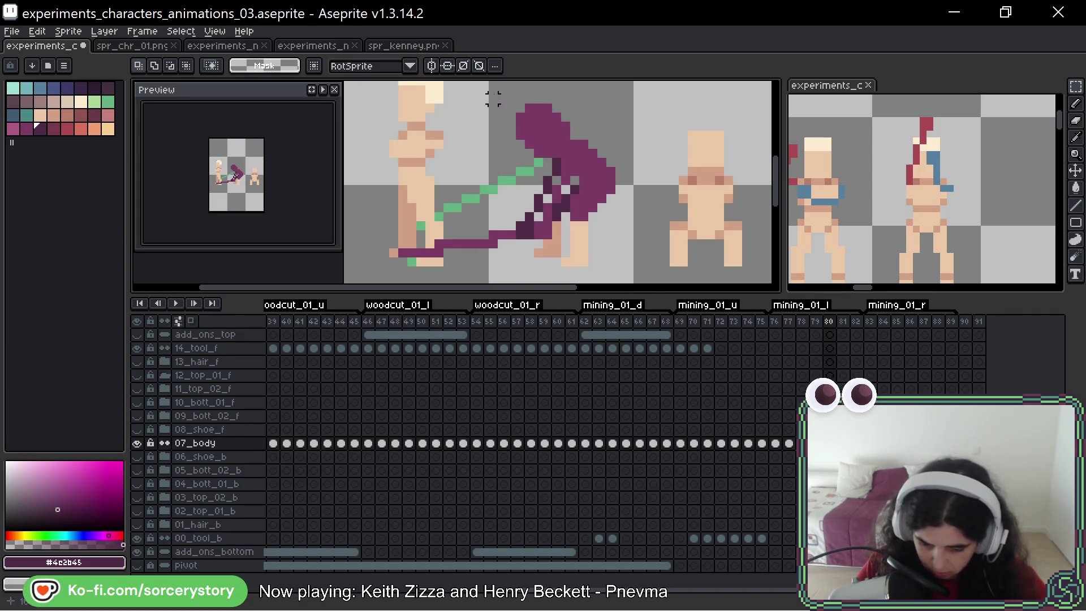
Step: Select the purple figure's hunched upper body and hip on frame 80 and nudge it down one pixel
left_click_drag(490, 96, 626, 157)
mouse_move(644, 205)
left_mouse_down()
mouse_move(623, 164)
mouse_move(580, 131)
left_mouse_up()
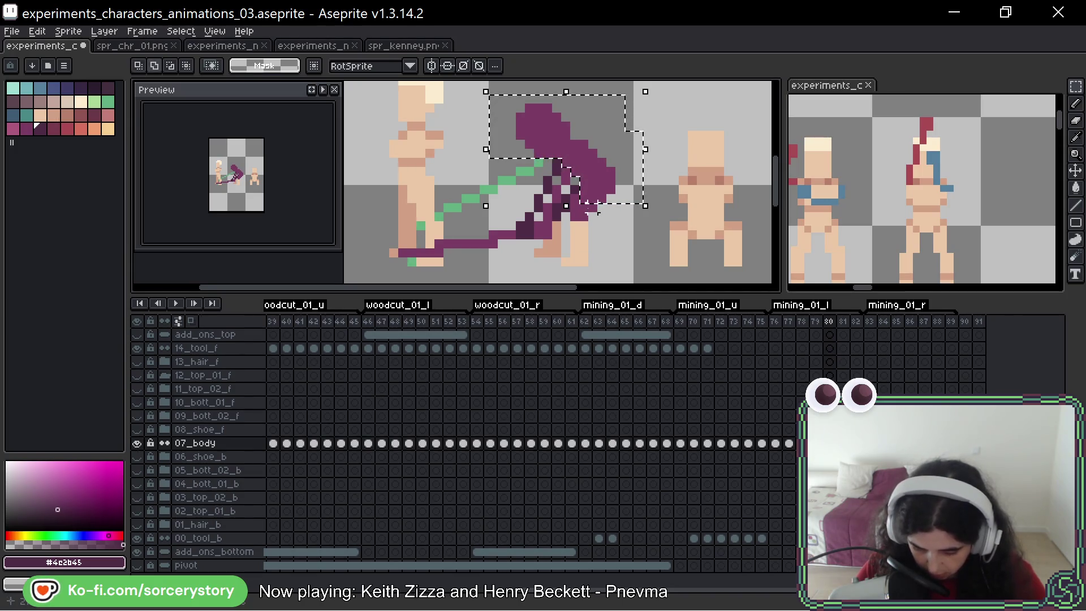
left_click_drag(601, 163, 570, 214)
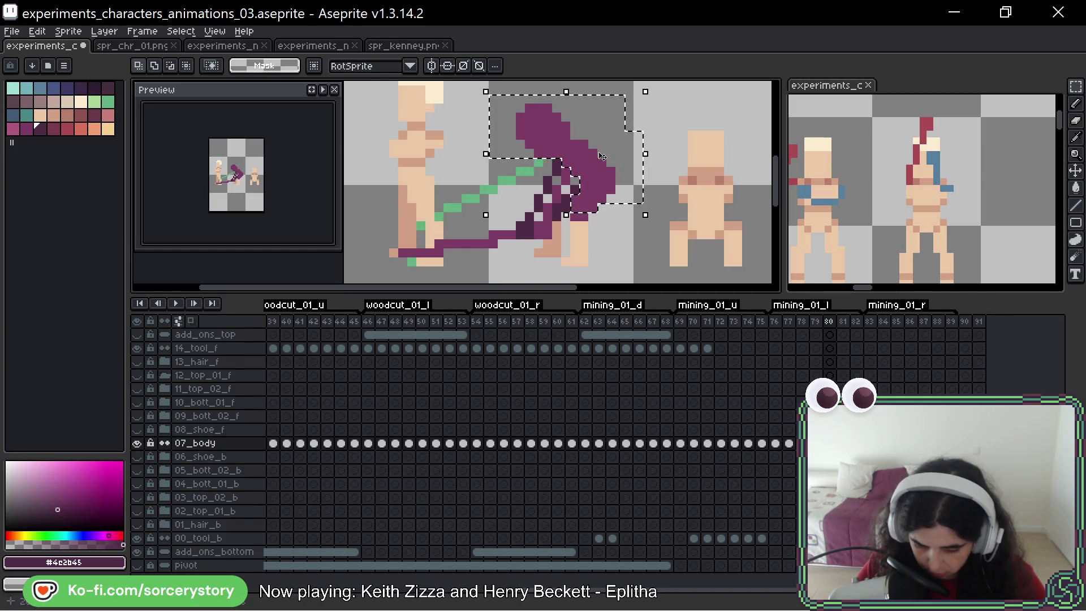
key("Down")
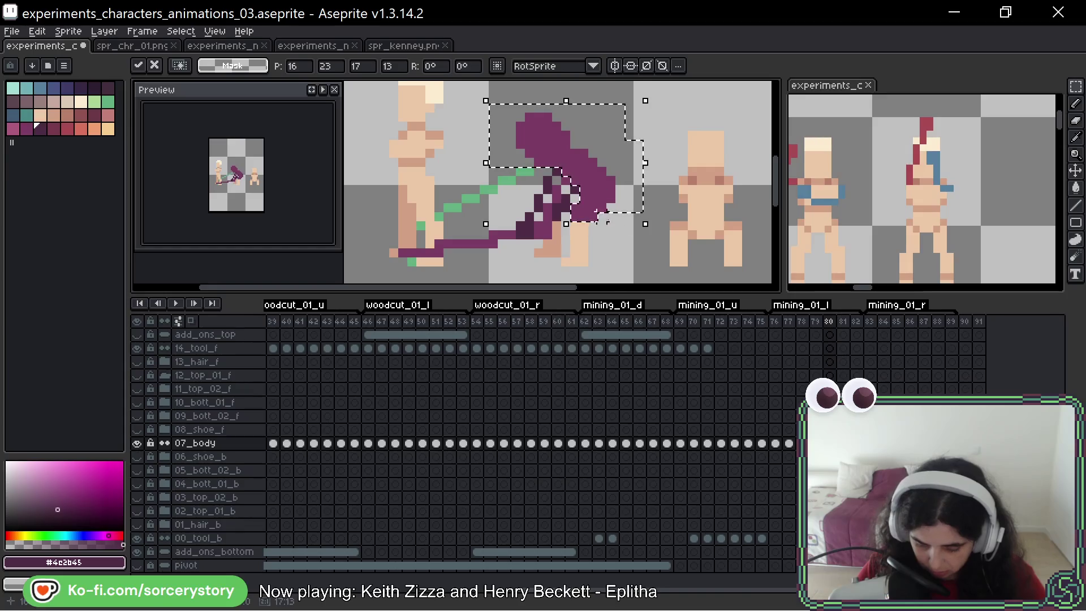
key("ctrl+d")
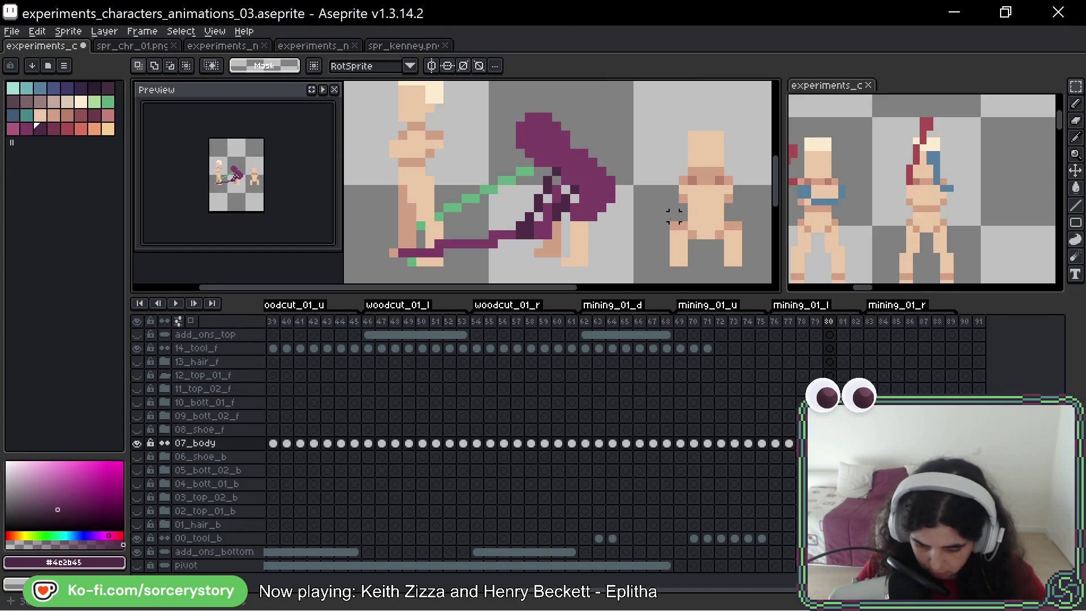
key("b")
scroll(563, 198, "up", 2)
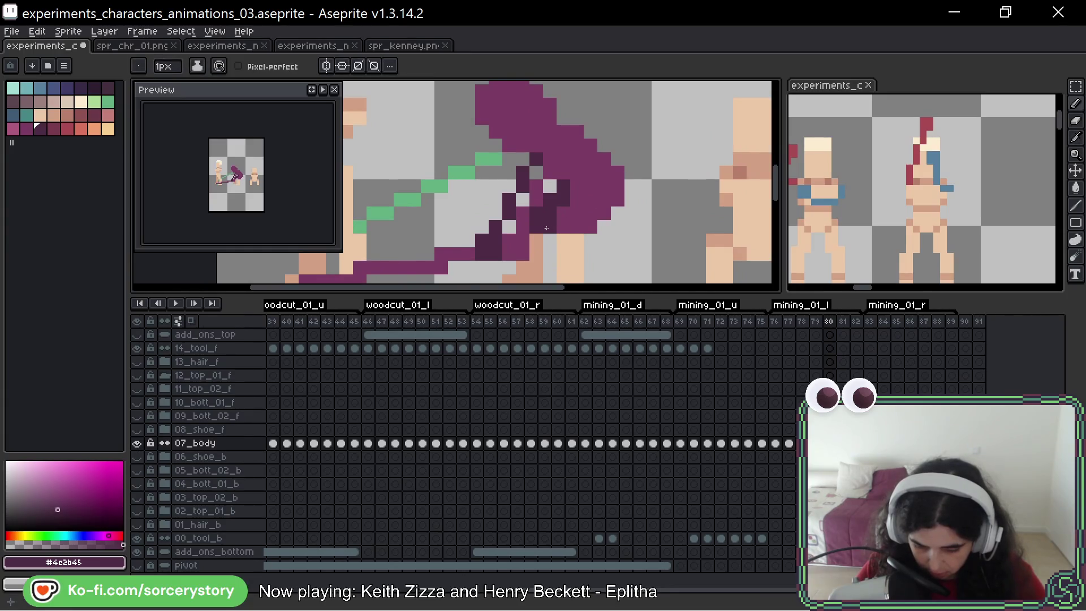
scroll(547, 228, "down", 3)
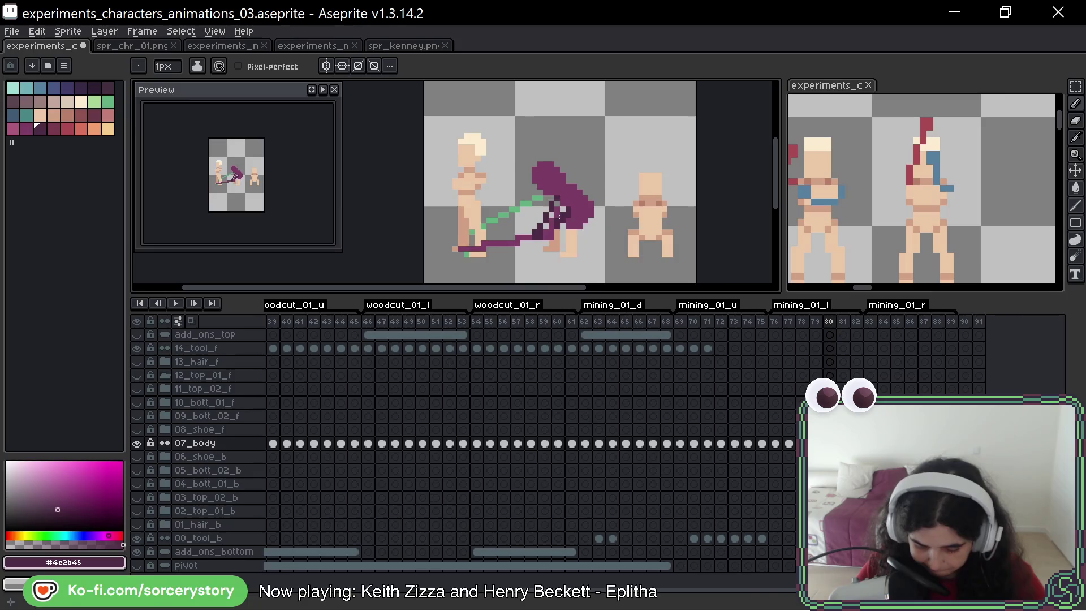
Step: Add a dark #4c2b45 pixel to the edge of the purple pickaxe shape
scroll(559, 217, "up", 2)
scroll(627, 230, "down", 3)
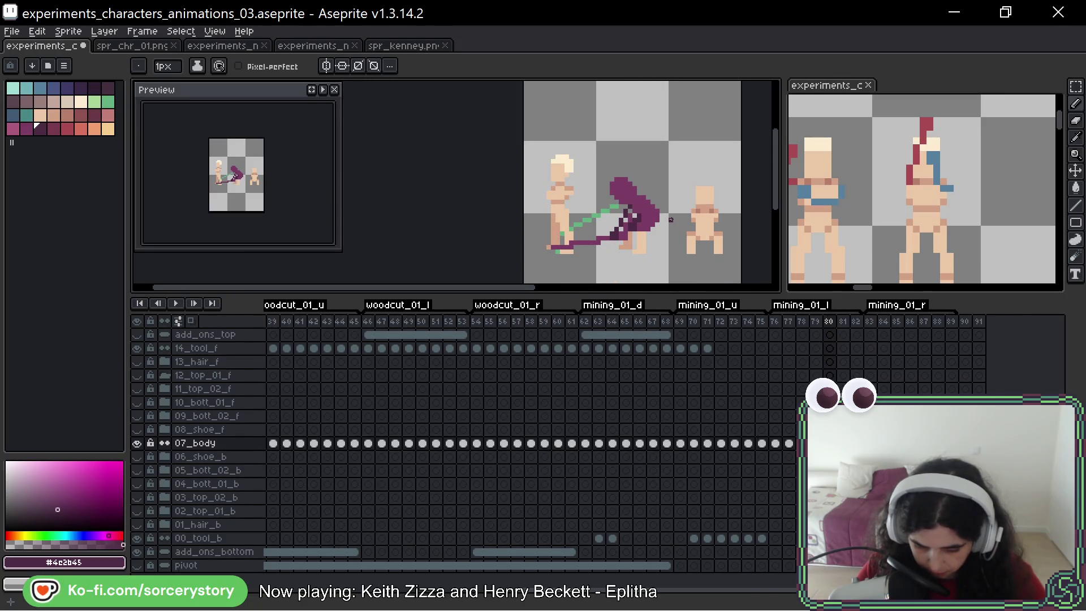
scroll(659, 226, "up", 2)
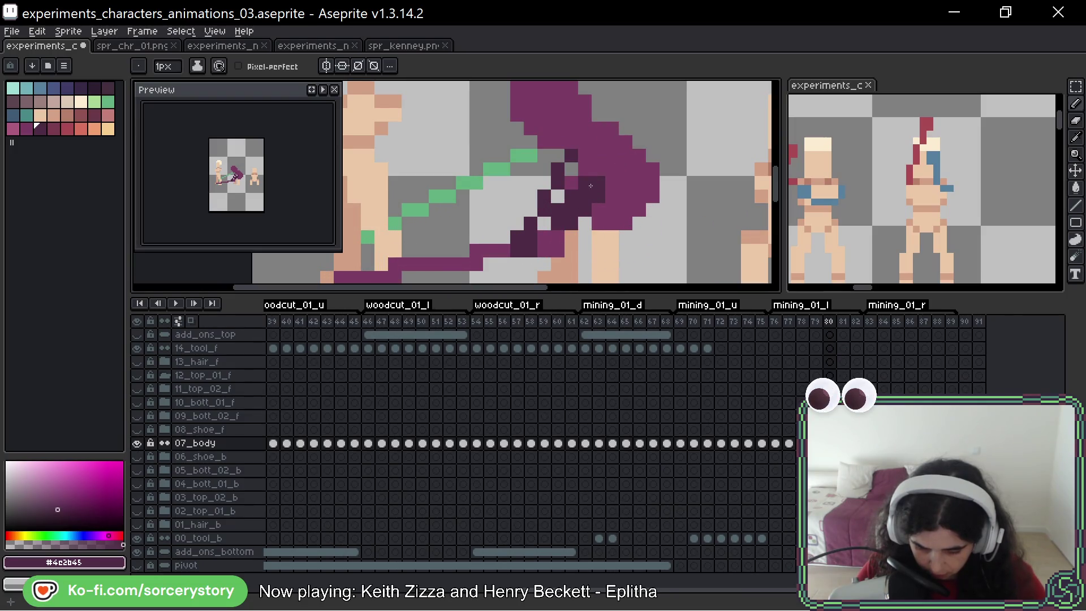
scroll(591, 186, "down", 3)
scroll(631, 208, "up", 3)
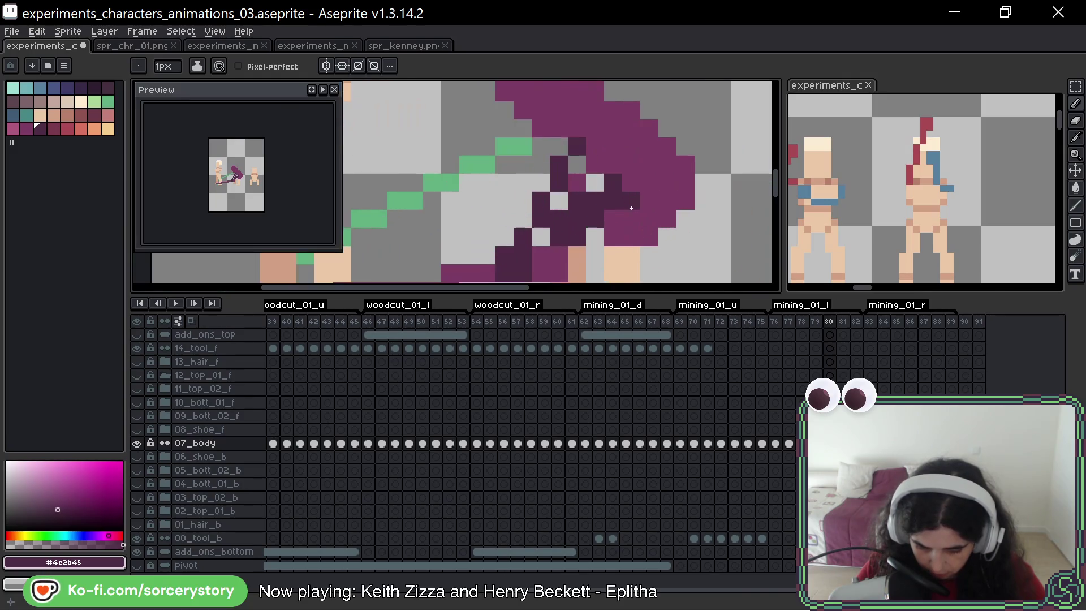
left_click(666, 218)
scroll(665, 211, "down", 1)
key("ctrl")
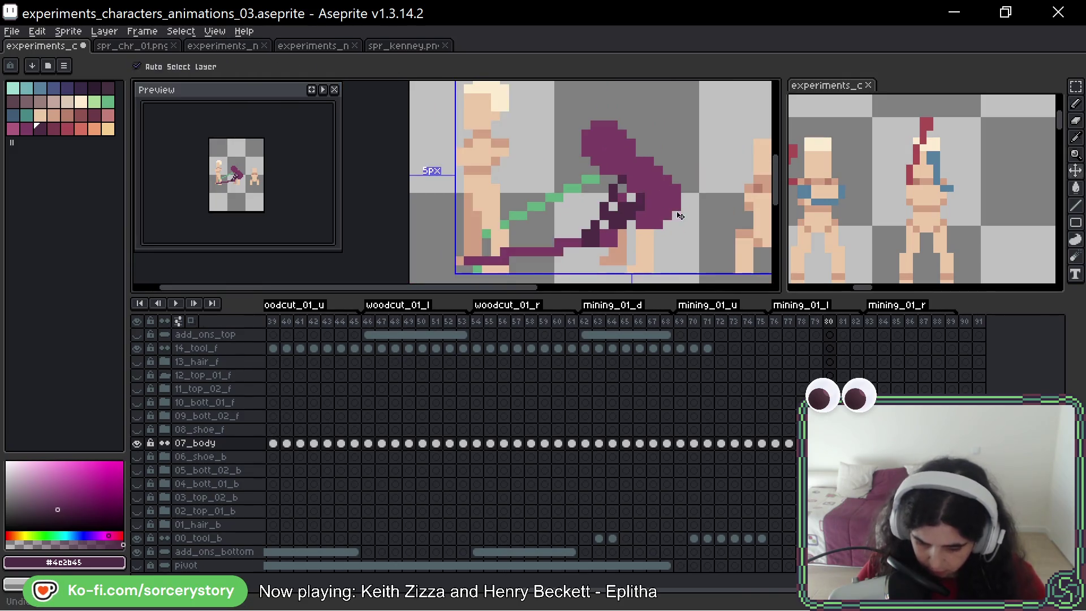
key("ctrl")
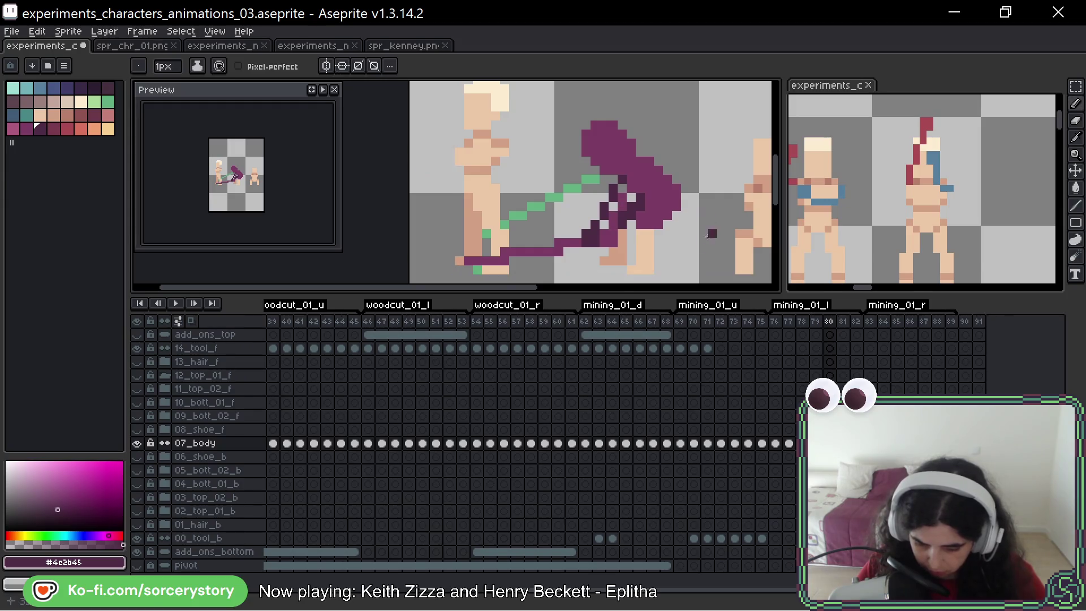
Step: Flip between frames 80 and 81 to compare the poses
key("Left")
key("Right")
key("Right")
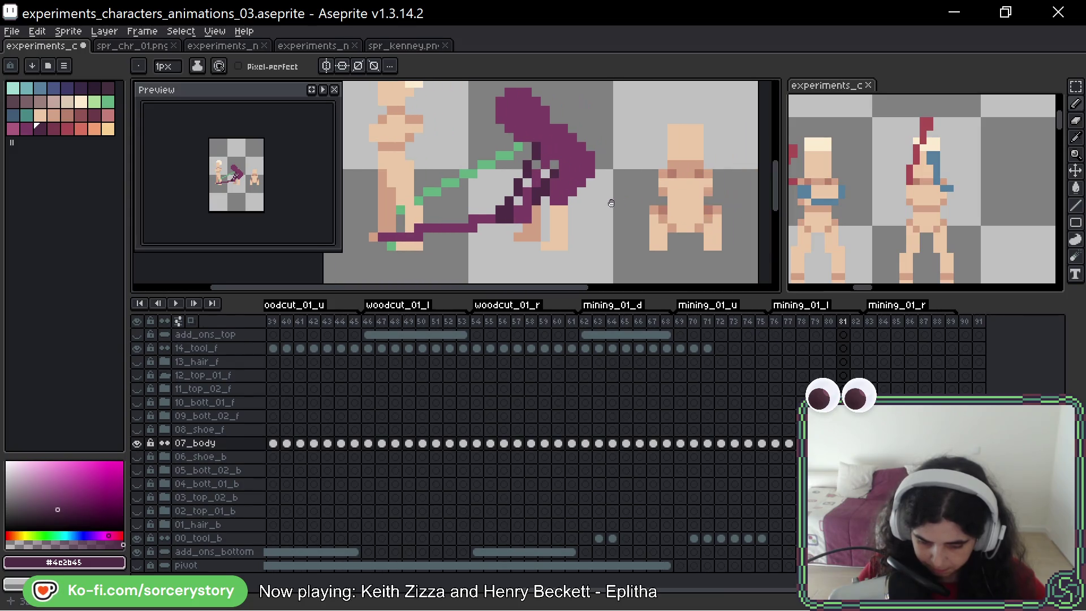
left_click_drag(685, 202, 605, 200)
key("Left")
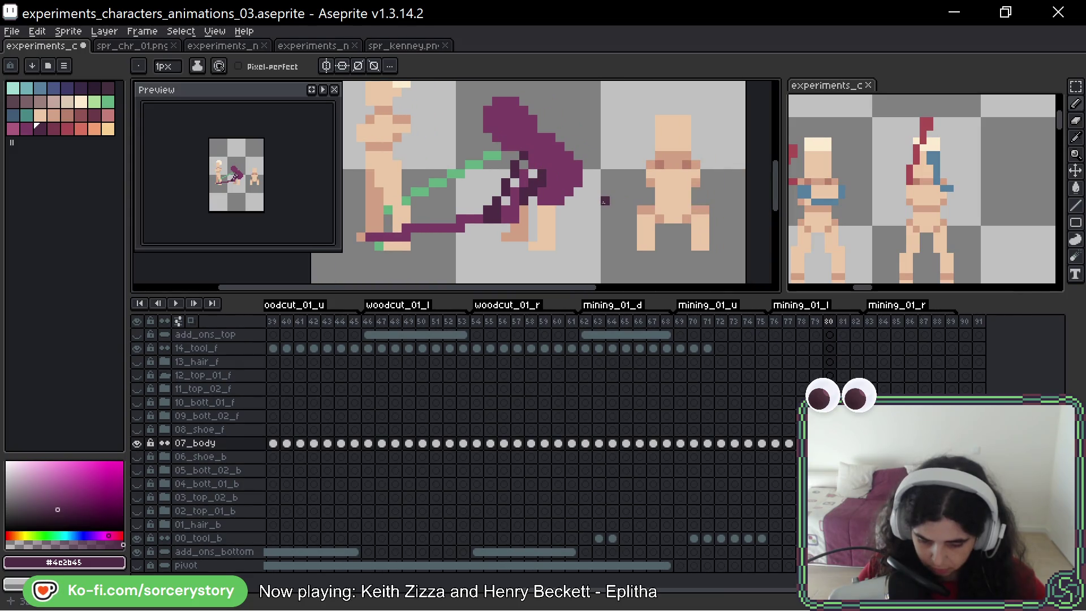
key("Right")
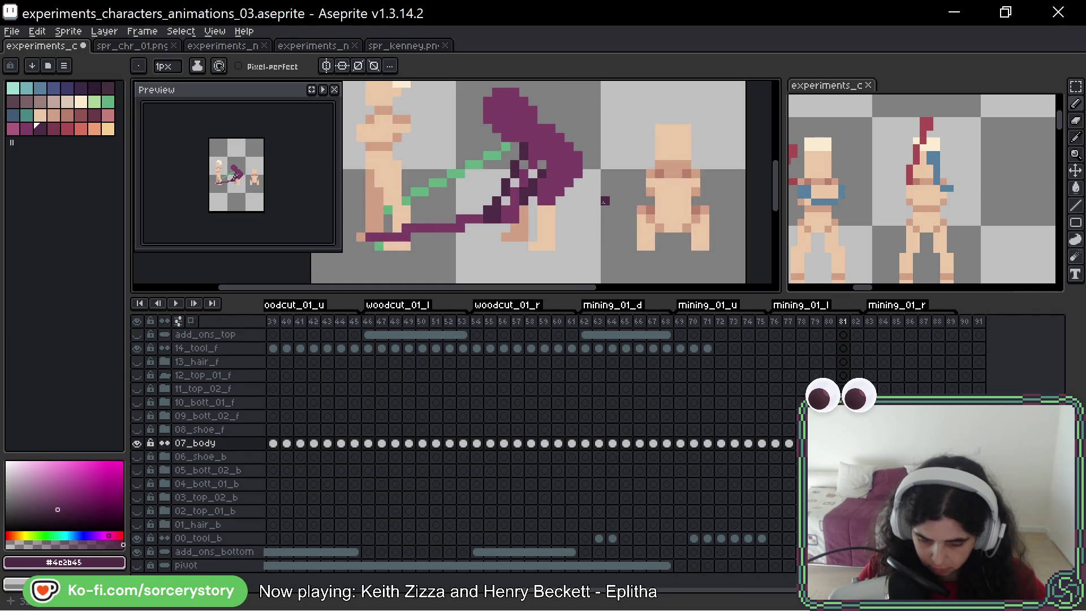
key("Left")
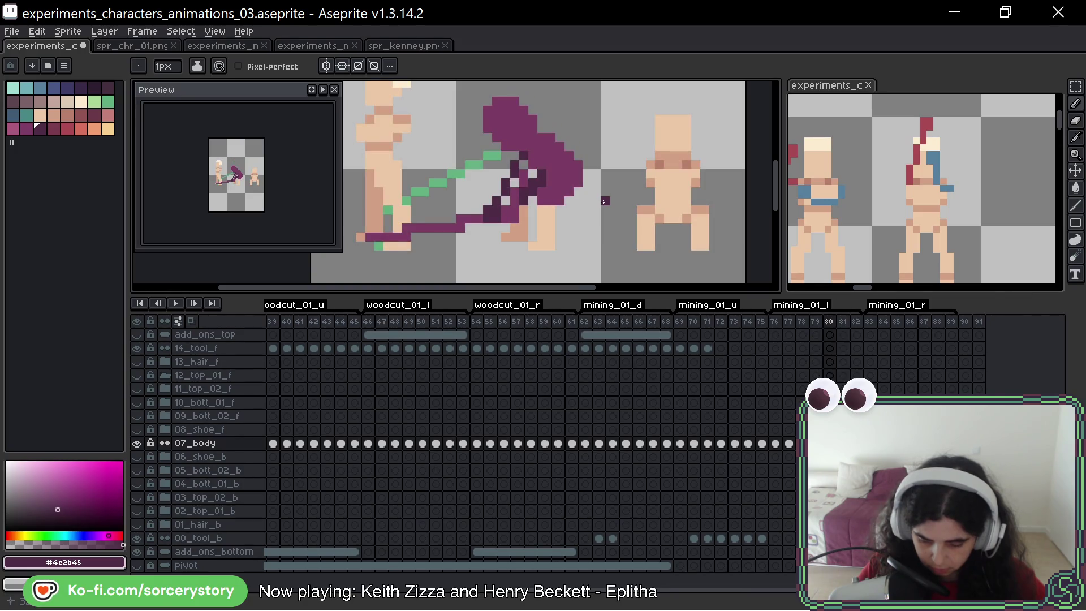
key("Right")
key("Left")
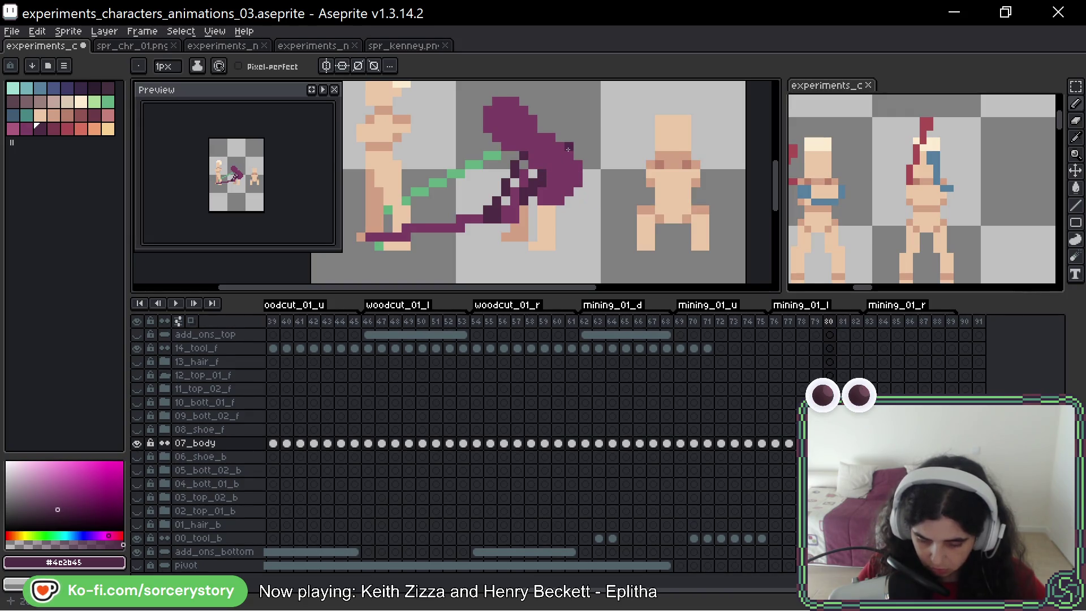
key("Right")
key("Left")
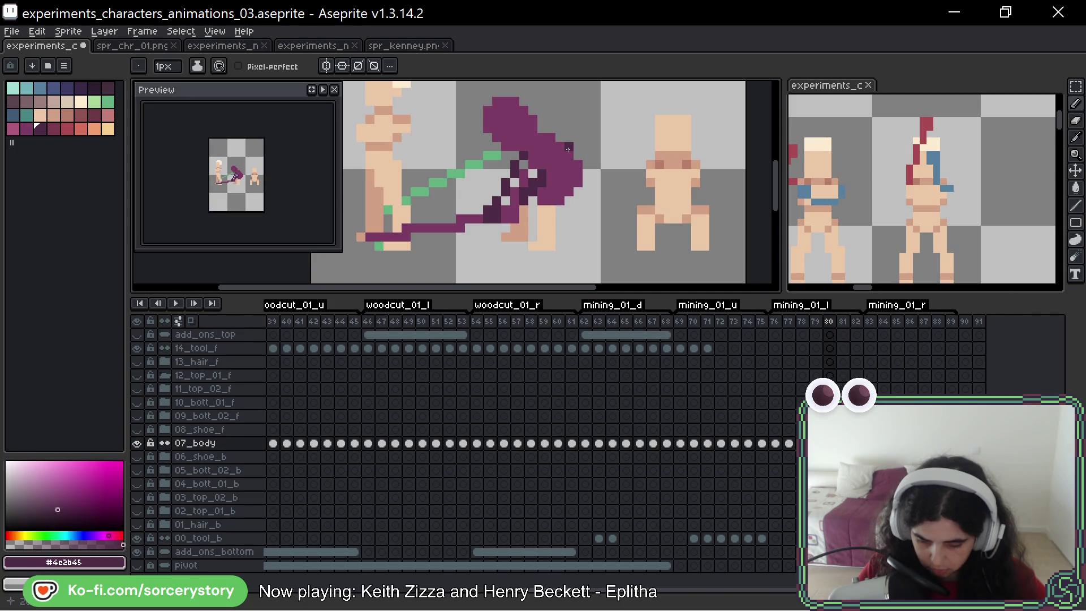
key("Right")
key("Left")
Step: Paste the copied purple figure with its pickaxe into frame 81 and commit it
key("q")
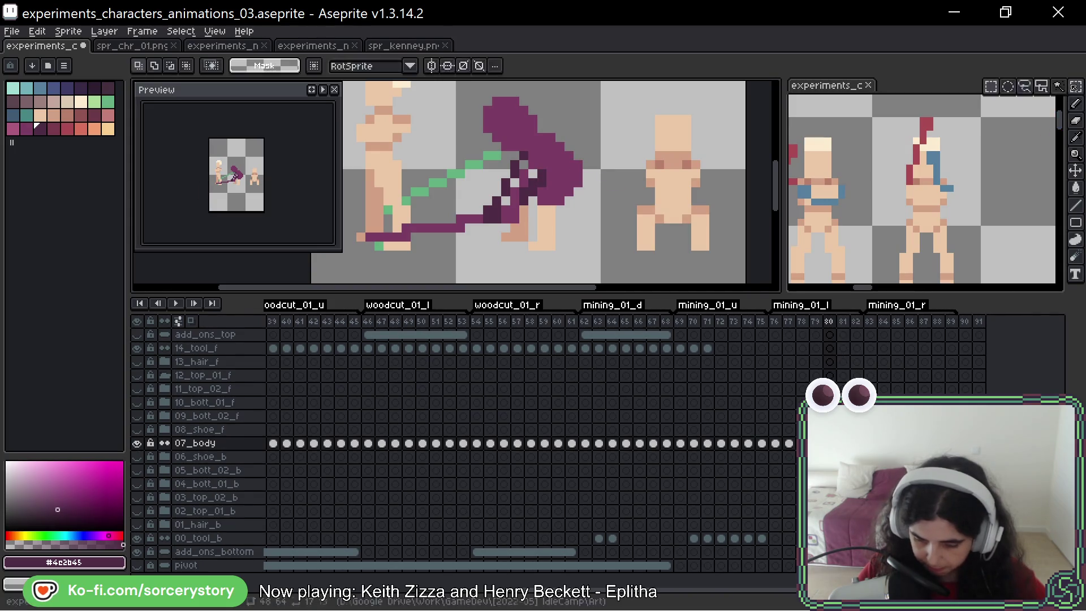
scroll(533, 202, "down", 2)
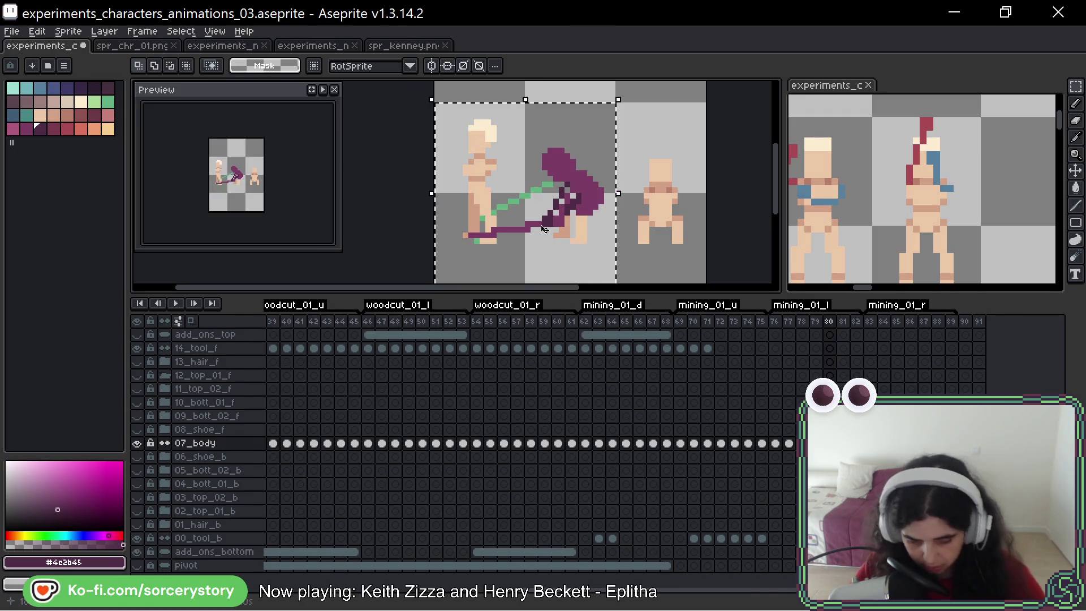
key("Right")
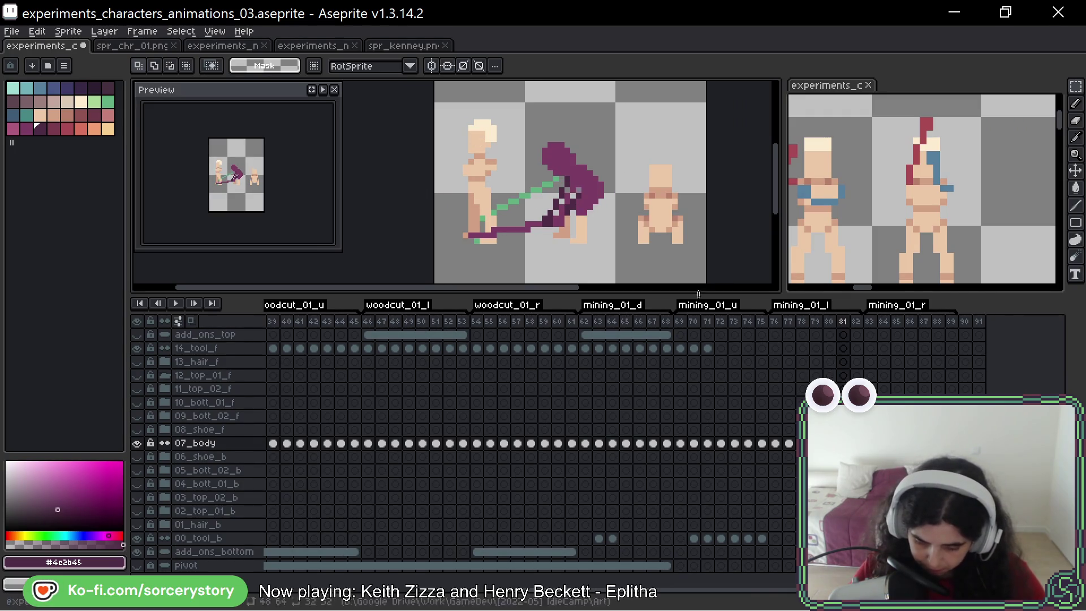
key("ctrl+v")
key("Return")
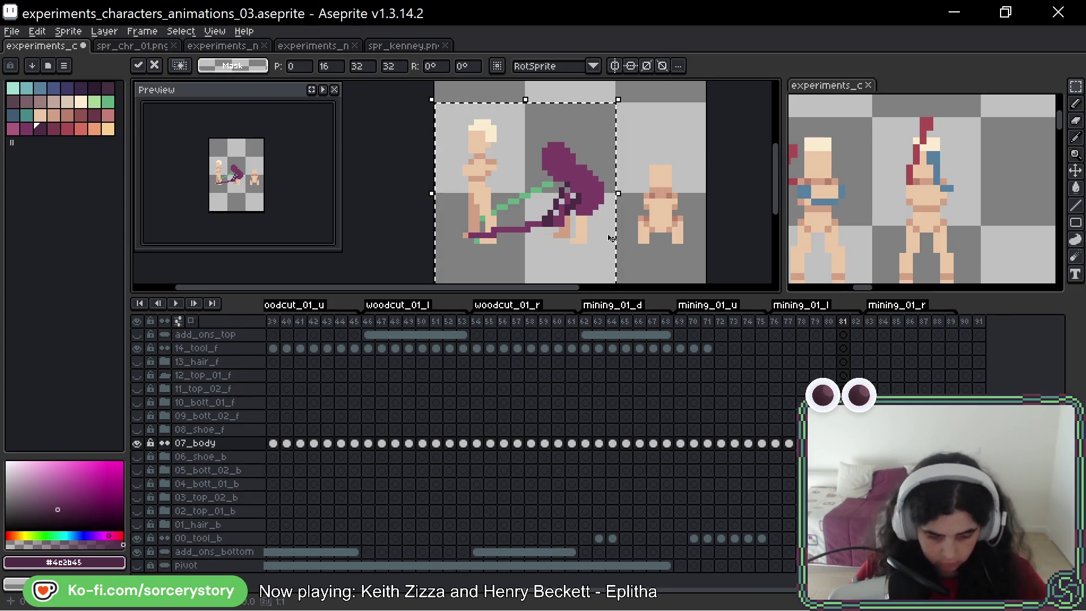
key("ctrl+z")
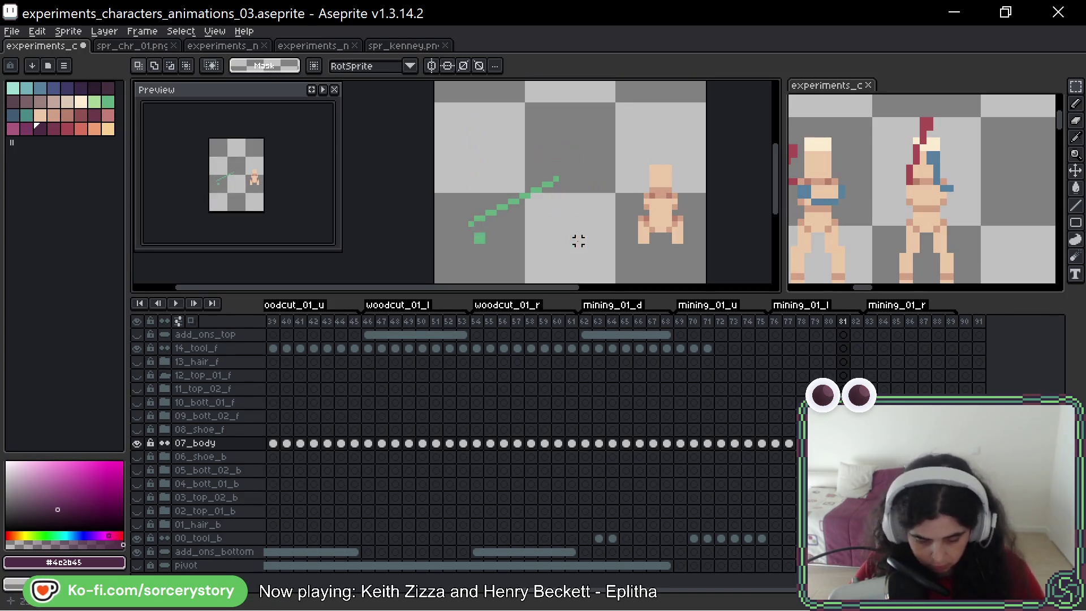
key("ctrl+v")
key("Return")
Step: Add a dark #4c2b45 pixel beside the figure on frame 81
scroll(579, 244, "up", 2)
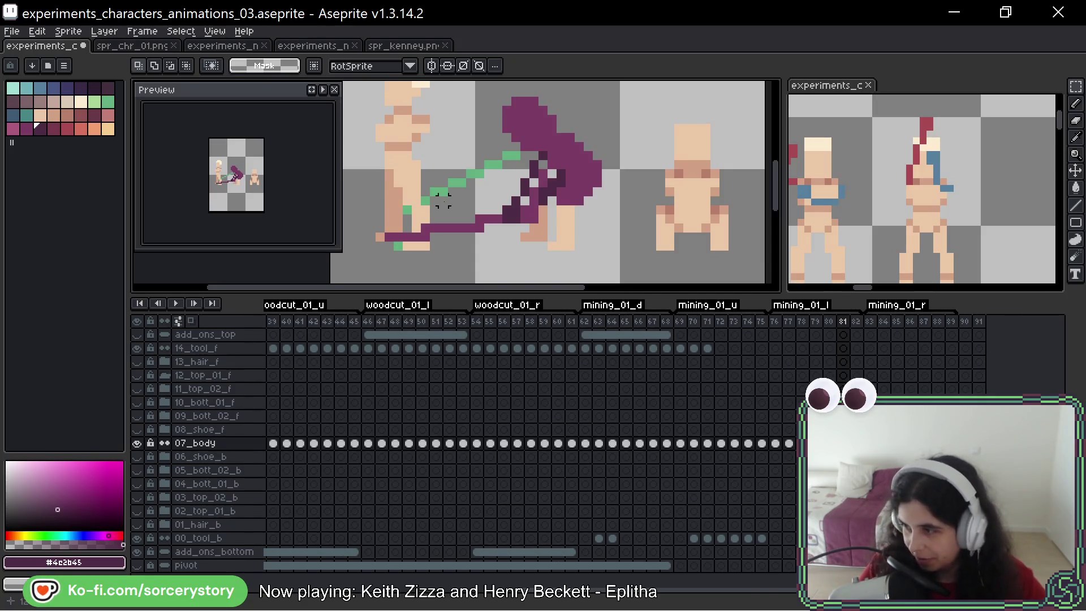
mouse_move(484, 177)
left_mouse_down()
mouse_move(499, 213)
mouse_move(529, 182)
left_mouse_up()
key("Left")
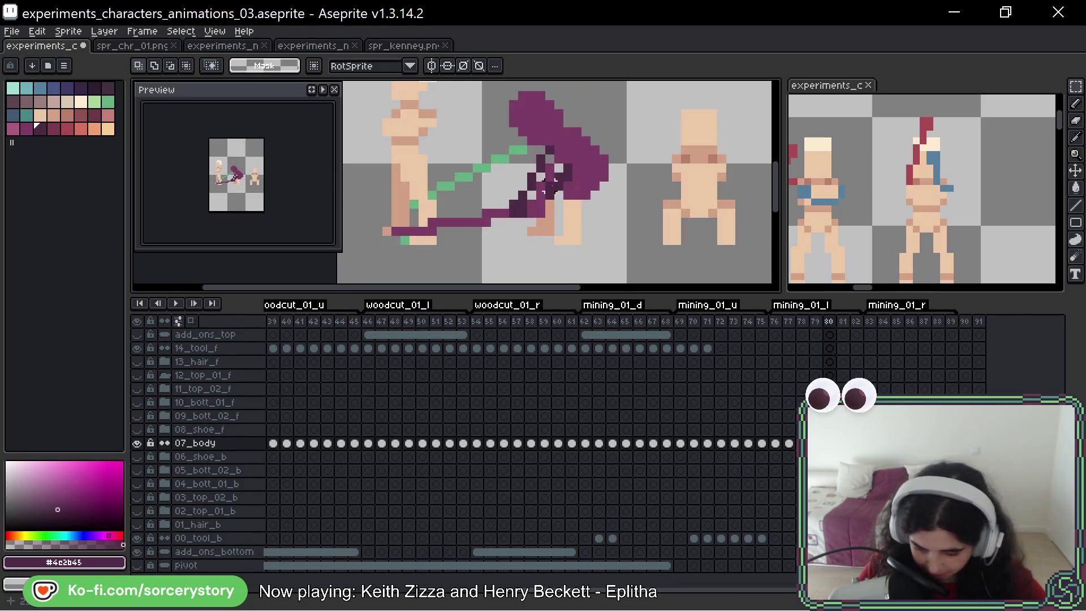
key("Right")
scroll(635, 145, "up", 1)
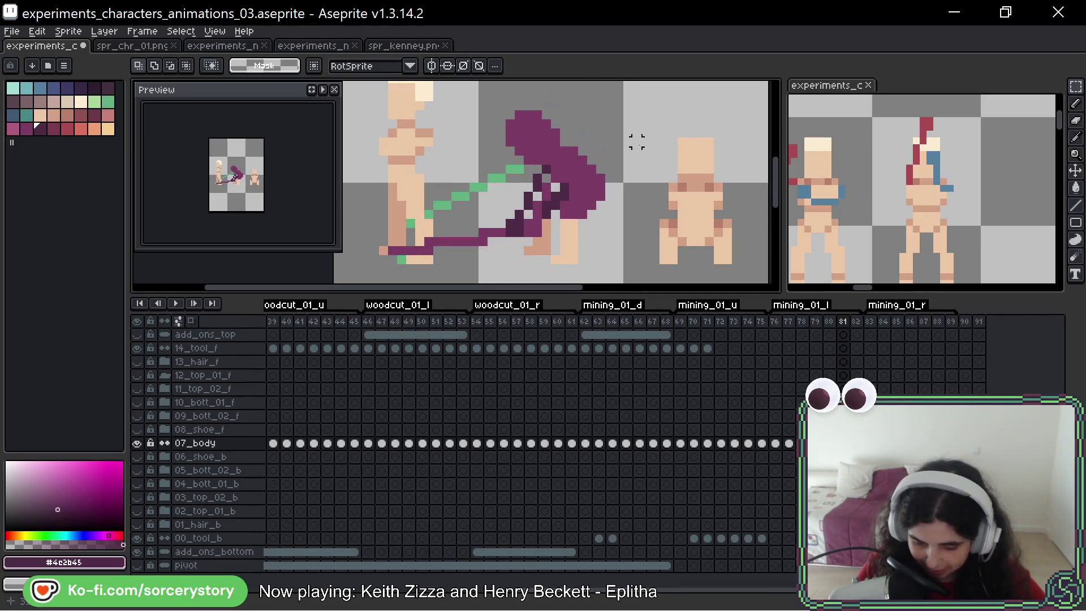
key("b")
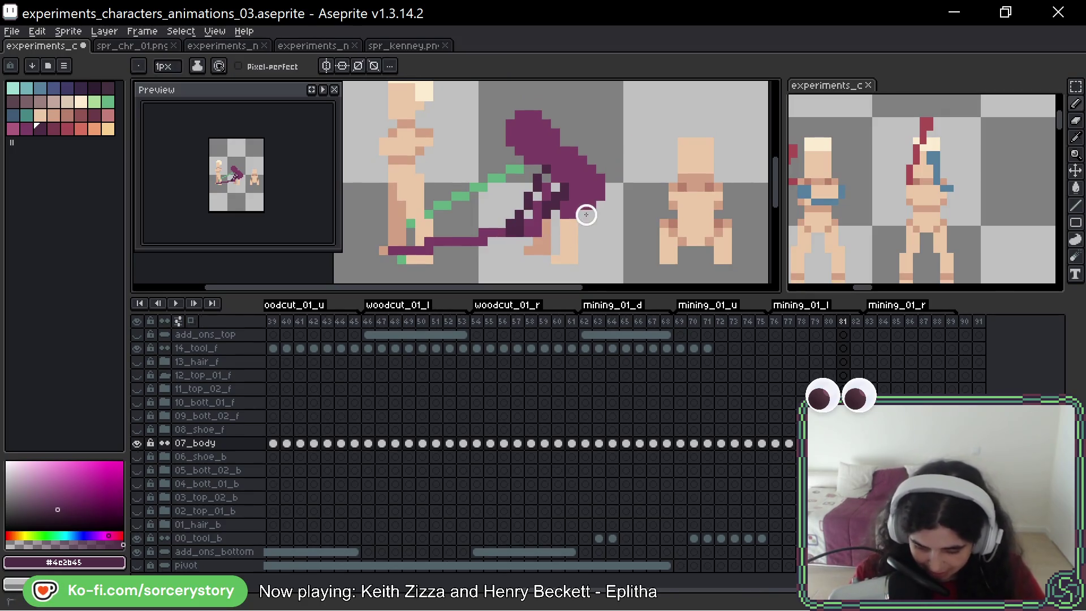
left_click(591, 222)
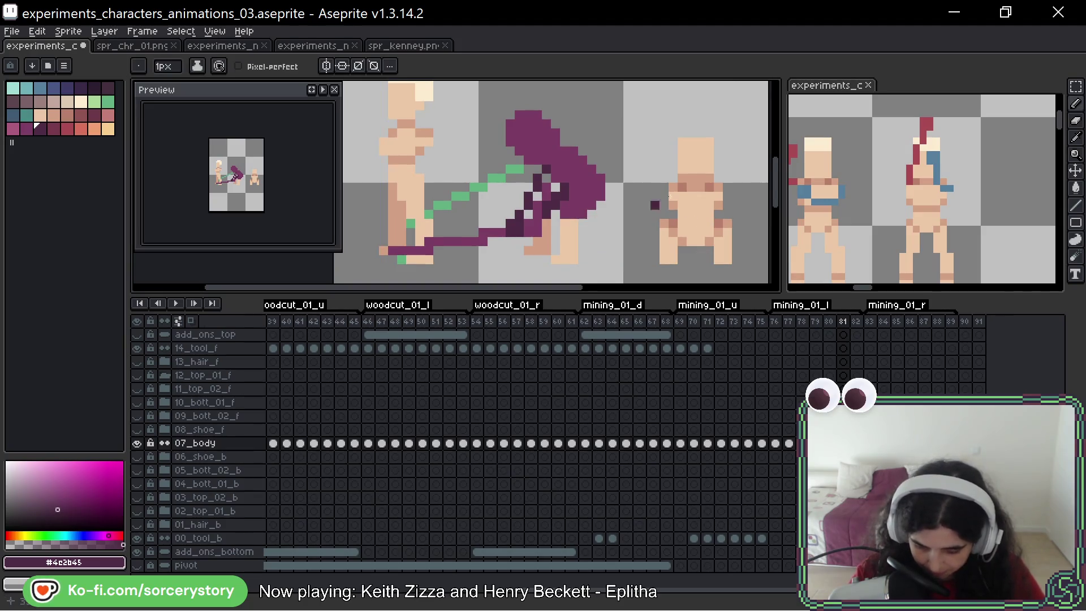
Step: Compare frames 80 and 81, then select the purple figure's head area on frame 81
key("w")
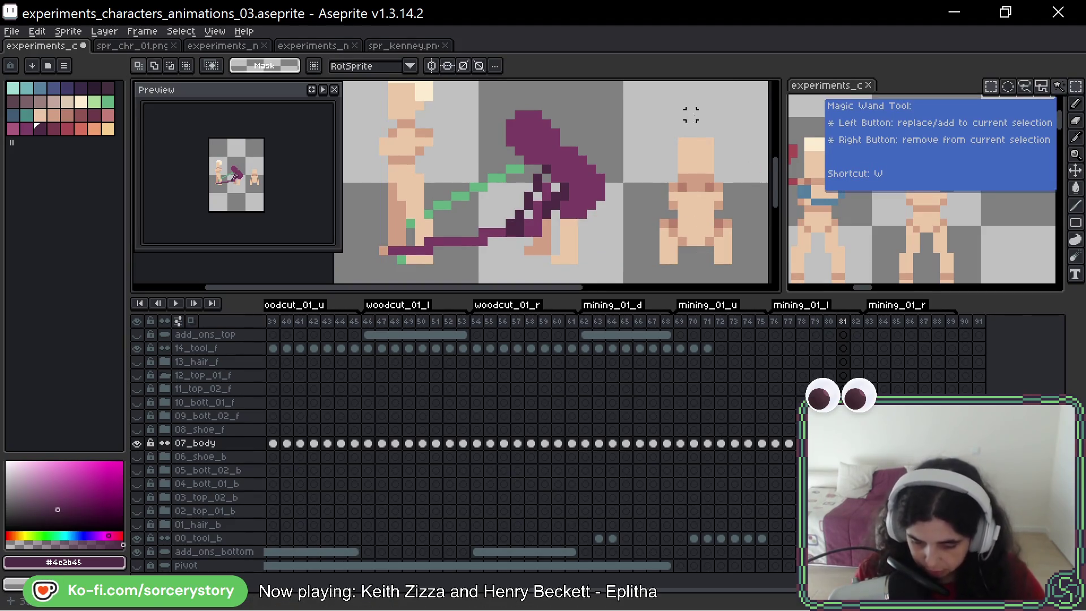
key("Left")
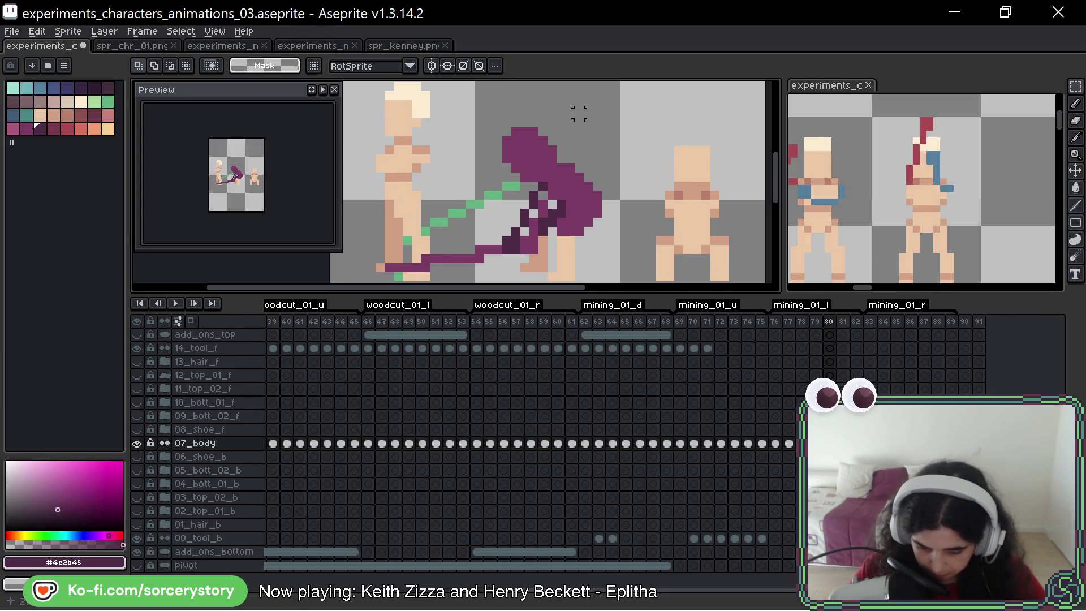
key("Left")
key("Right")
key("Right")
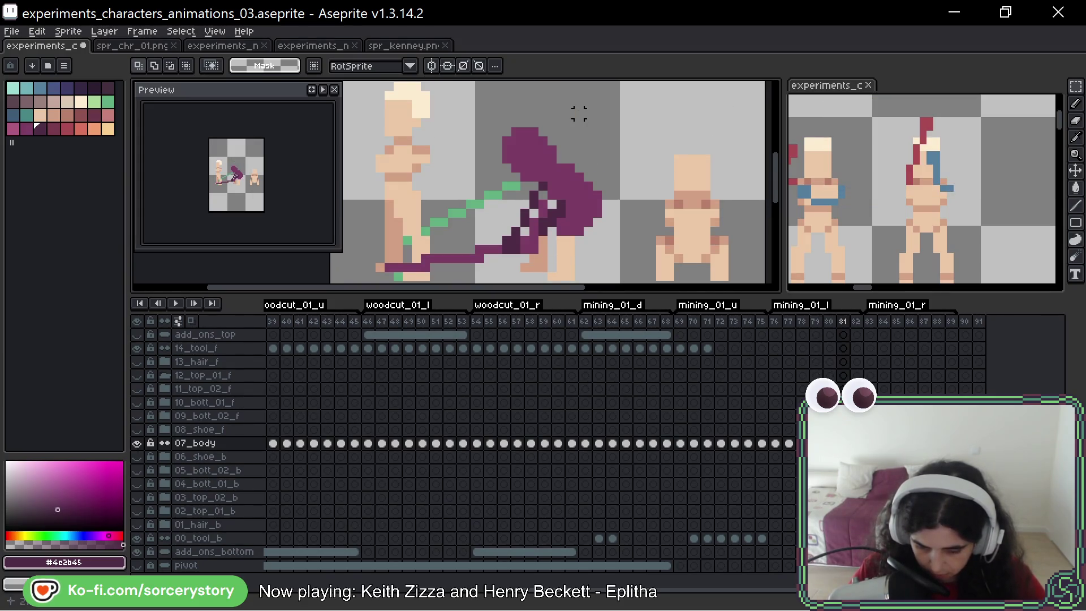
key("Left")
key("Right")
key("Left")
key("Right")
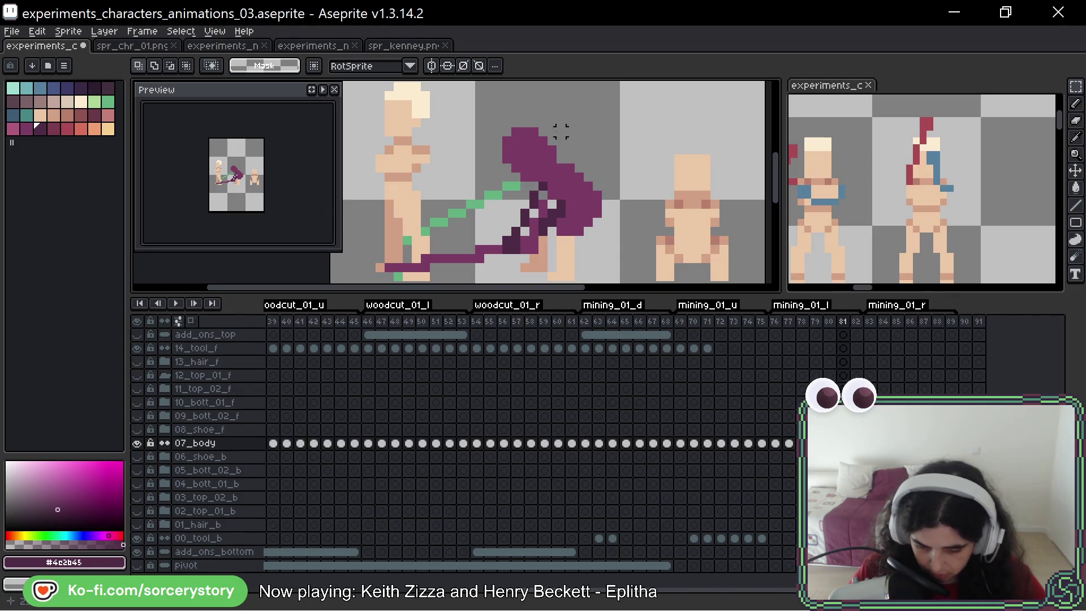
mouse_move(472, 97)
left_mouse_down()
mouse_move(613, 184)
mouse_move(548, 163)
left_mouse_up()
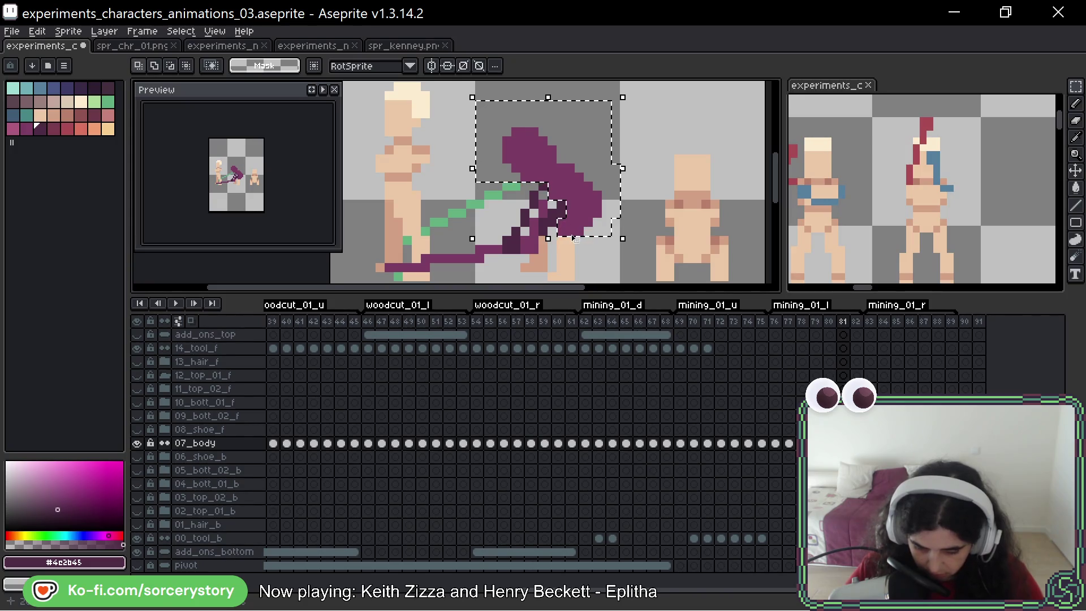
Step: Nudge the selected upper body down one pixel and confirm the move
left_click_drag(578, 182, 578, 191)
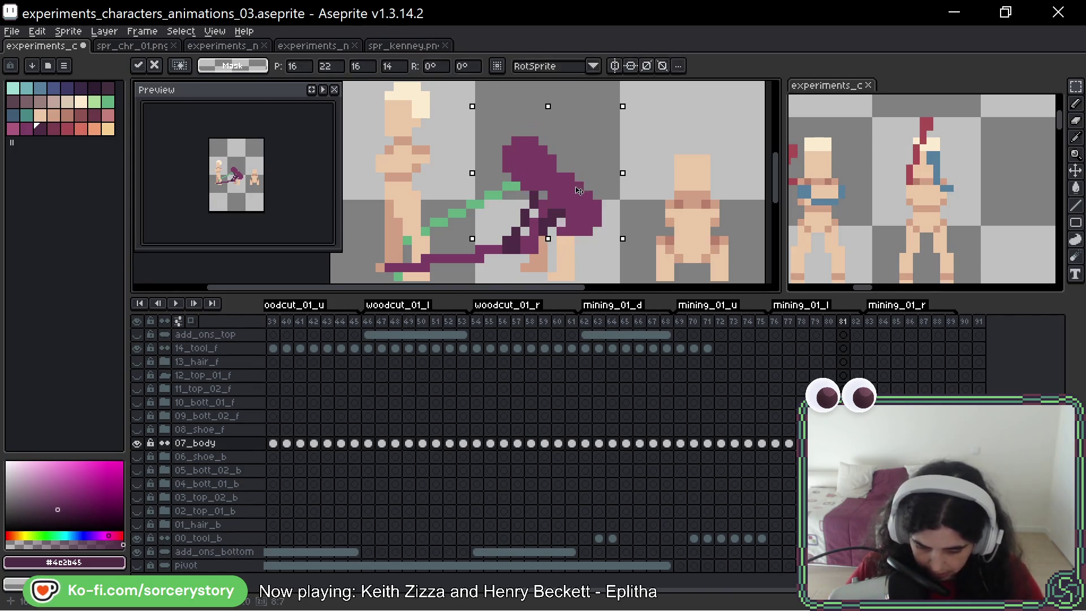
key("Return")
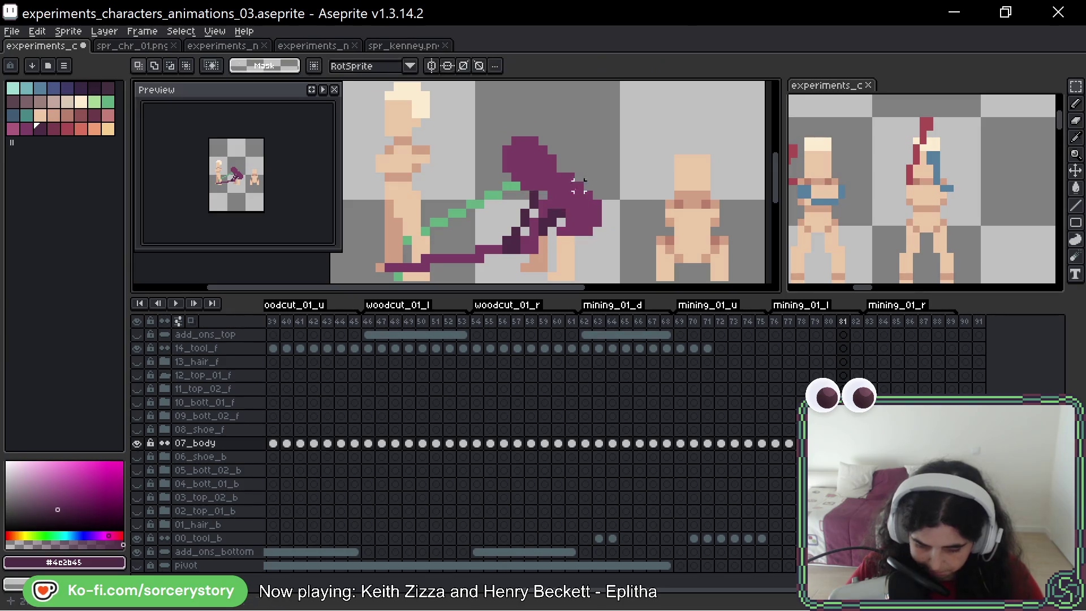
scroll(568, 213, "up", 2)
key("b")
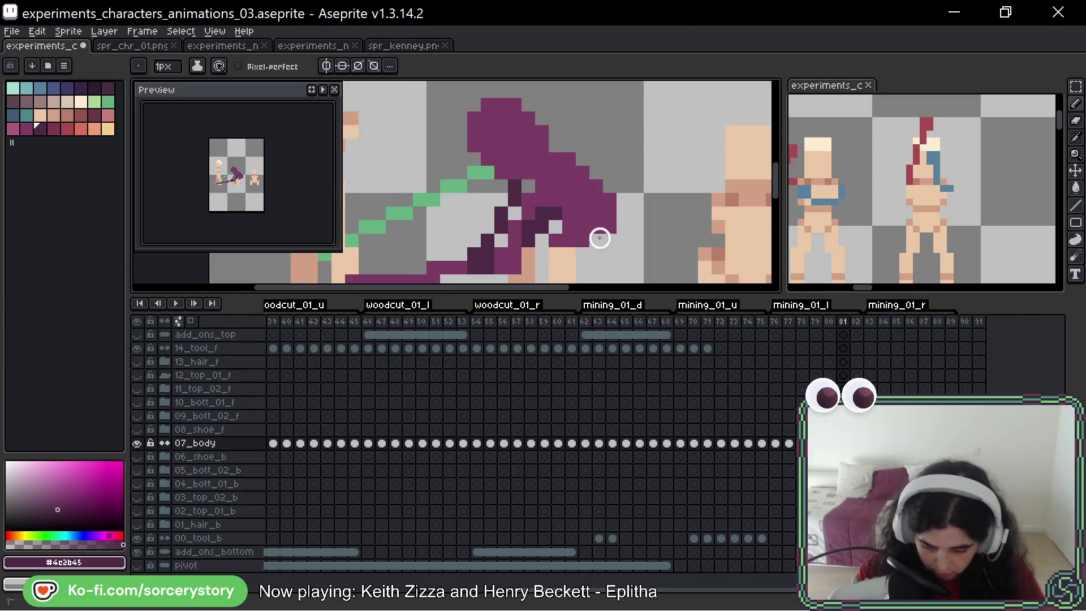
Step: Eyedrop the dark purple and shade light pixels on the arm where it meets the pickaxe
left_click(565, 227, "alt")
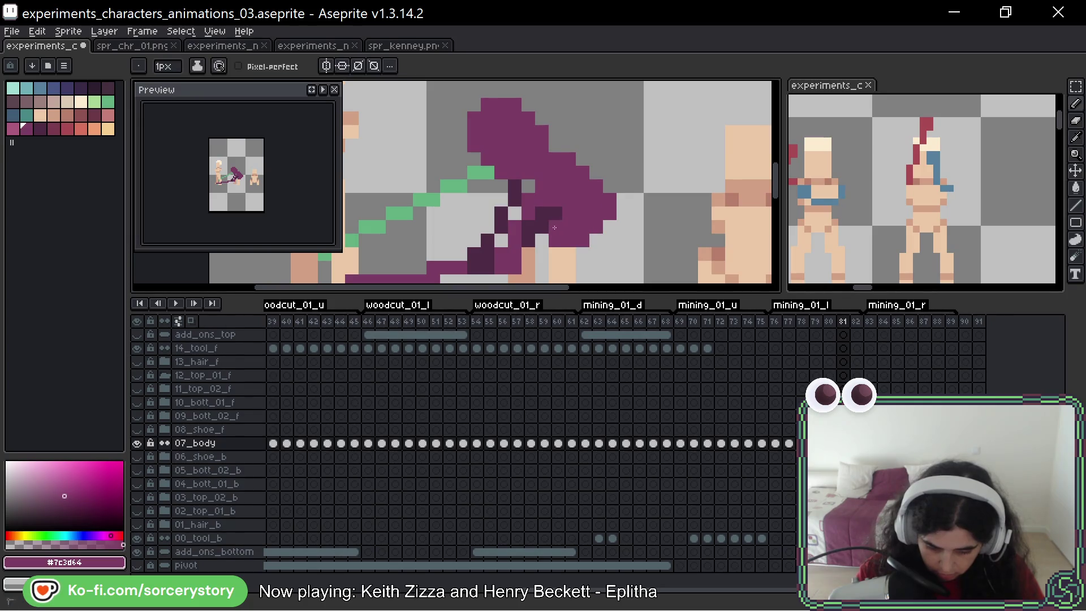
left_click(544, 243, "alt")
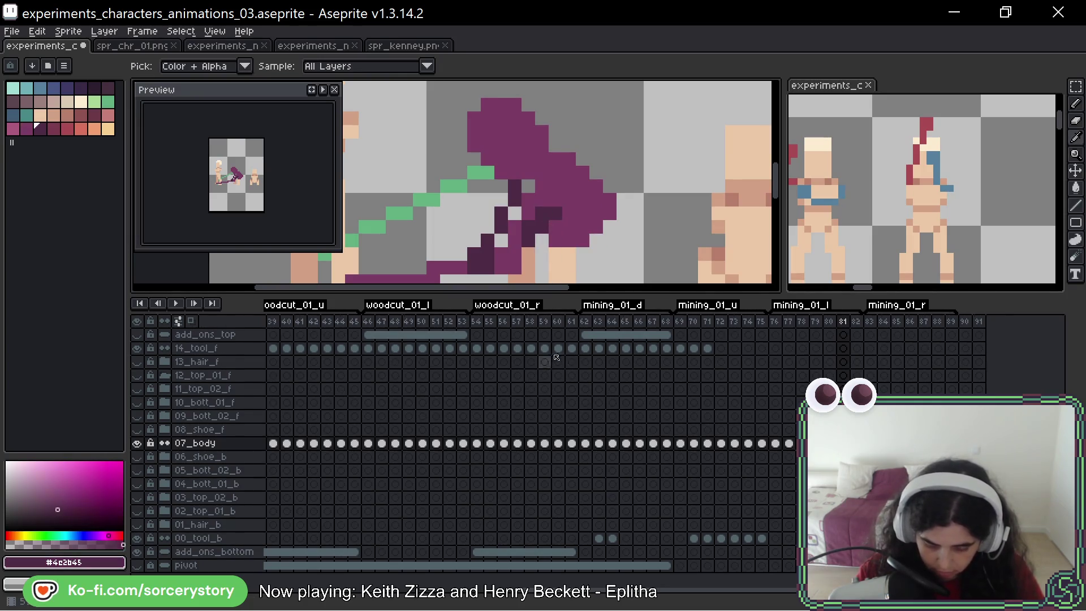
mouse_move(626, 213)
left_mouse_down()
mouse_move(680, 120)
mouse_move(679, 153)
mouse_move(650, 162)
mouse_move(660, 211)
left_mouse_up()
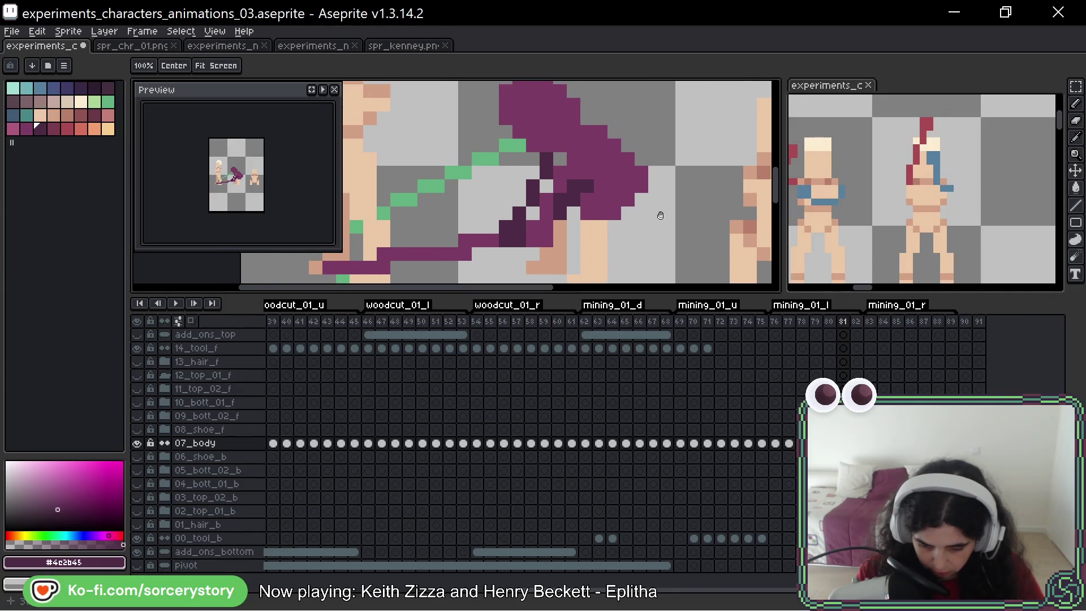
left_click(541, 186)
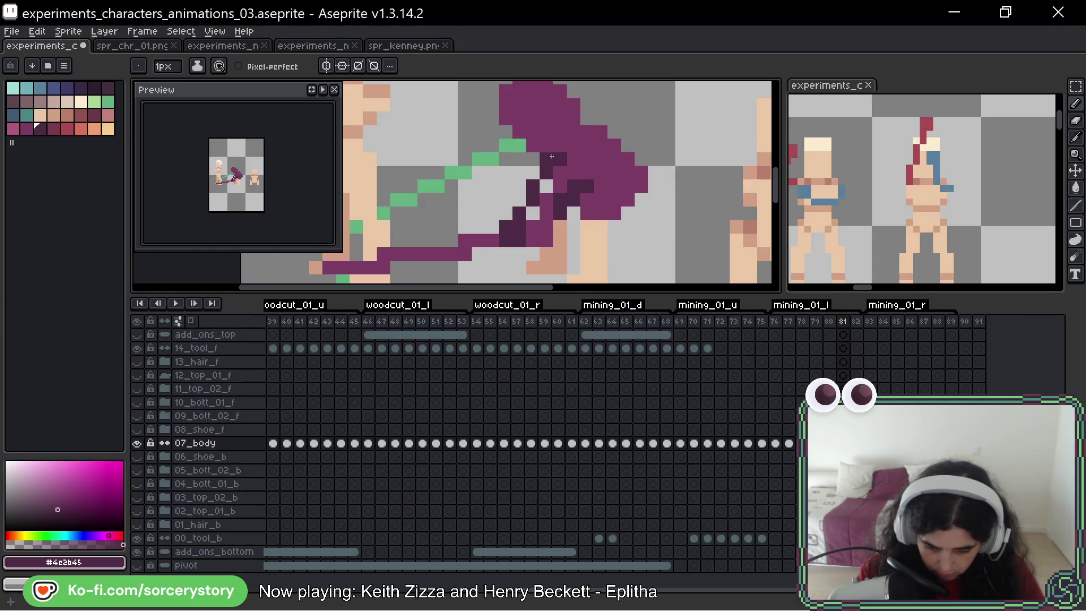
left_click(545, 186)
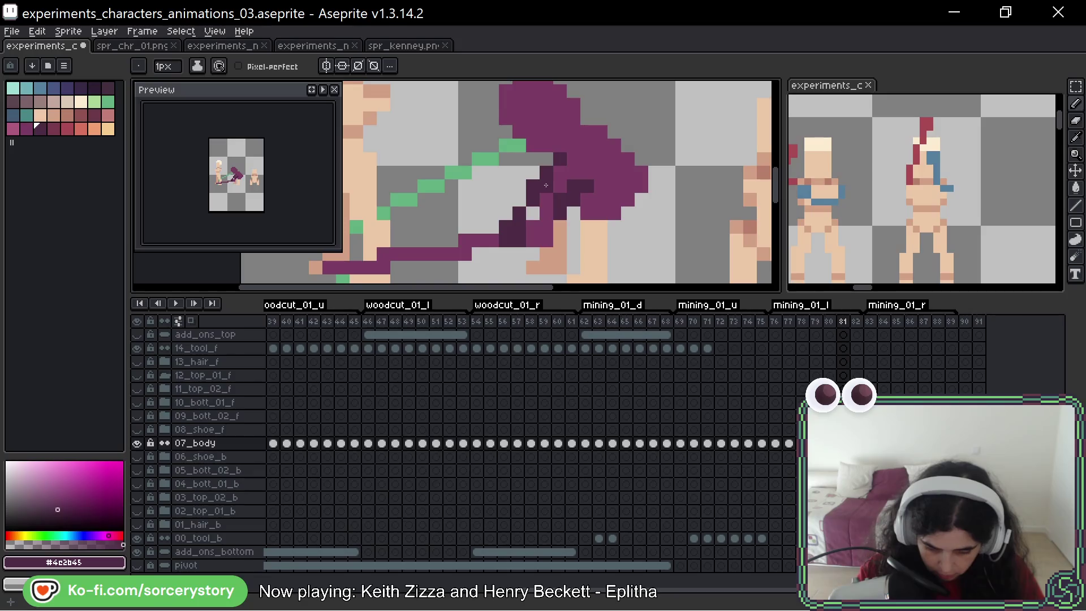
left_click_drag(533, 227, 532, 210)
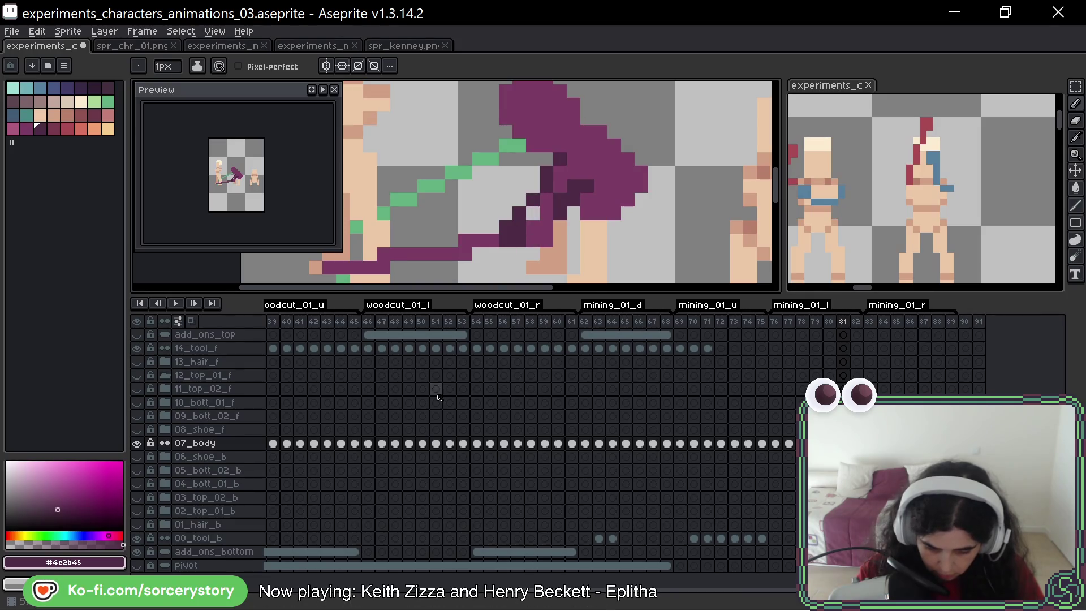
scroll(606, 188, "down", 2)
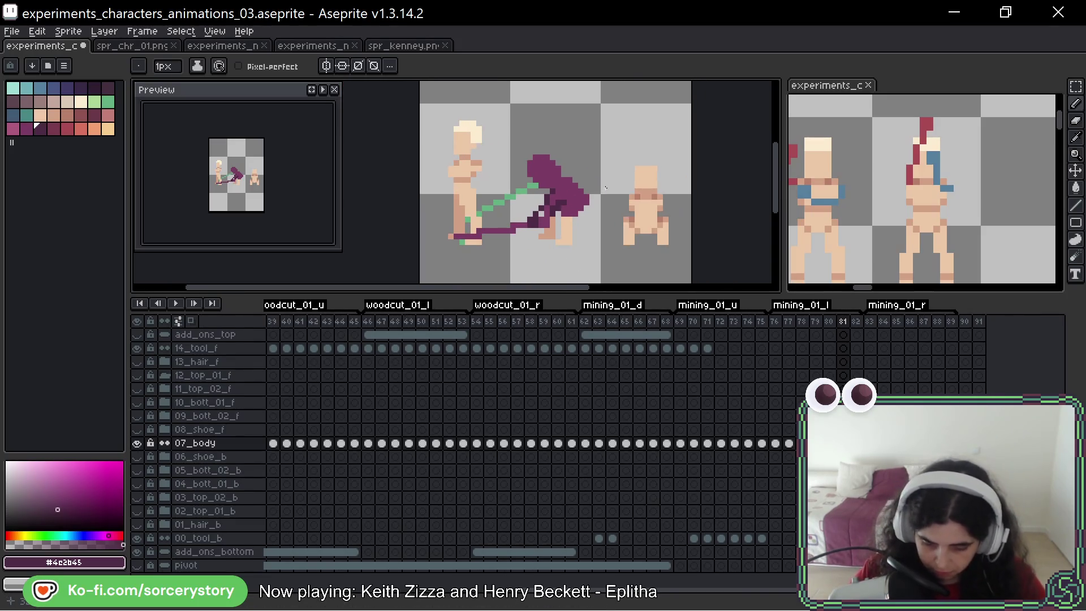
key("Left")
key("Right")
Step: Add another dark purple shading pixel near the pickaxe handle
scroll(541, 202, "up", 2)
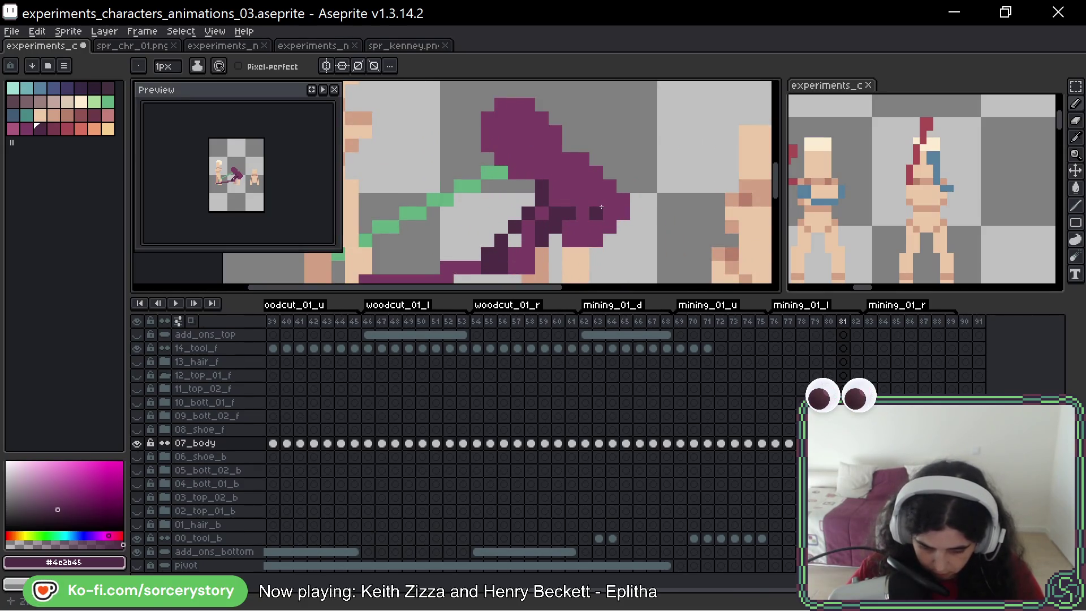
key("v")
key("b")
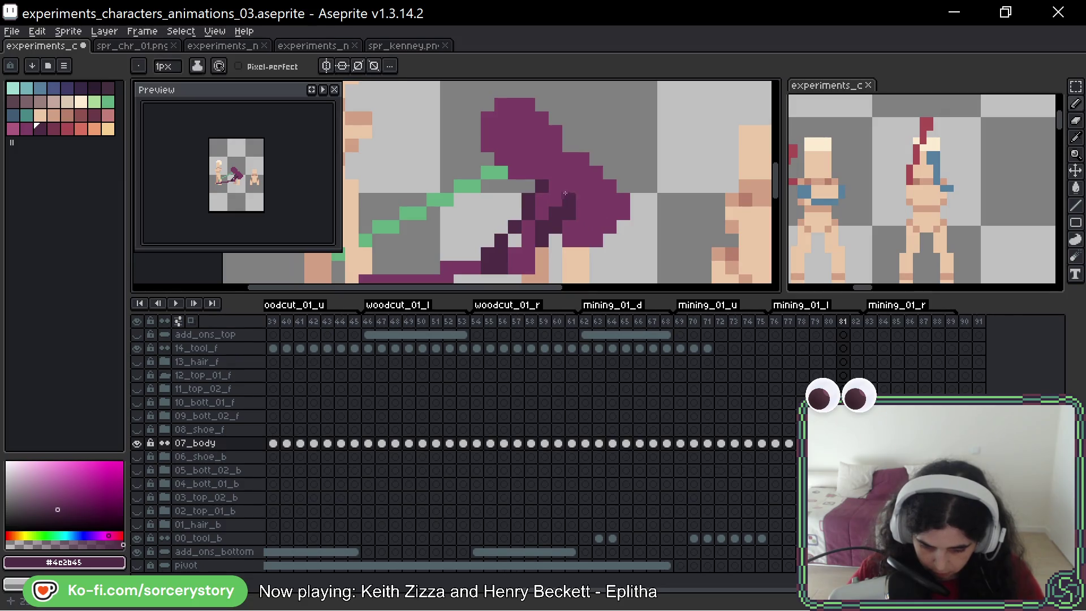
left_click(593, 195, "alt")
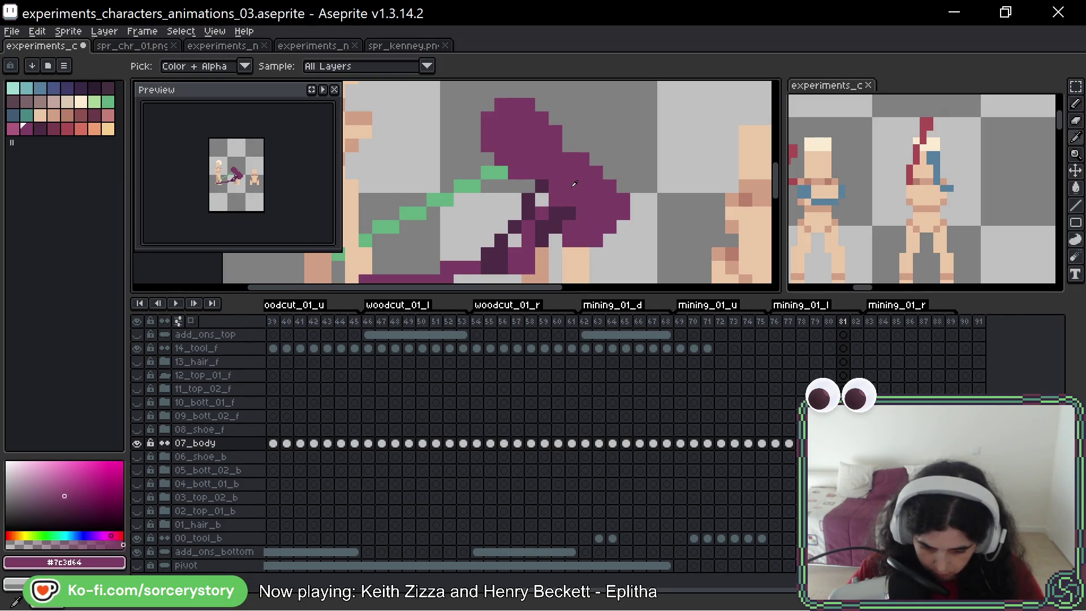
scroll(594, 195, "down", 1)
scroll(596, 190, "up", 1)
left_click(591, 188, "alt")
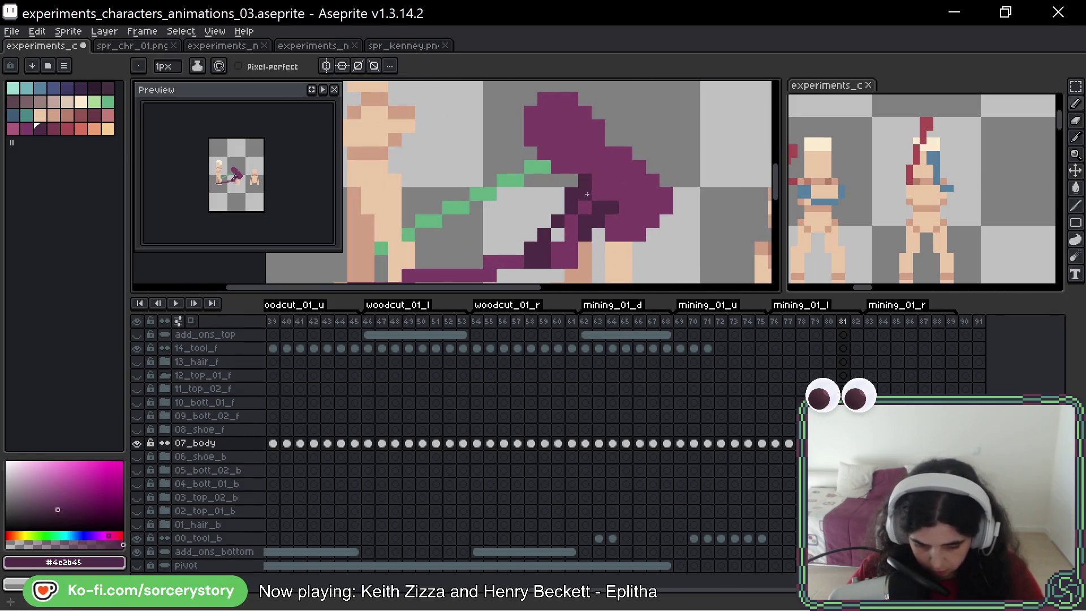
scroll(682, 194, "down", 3)
scroll(682, 194, "up", 2)
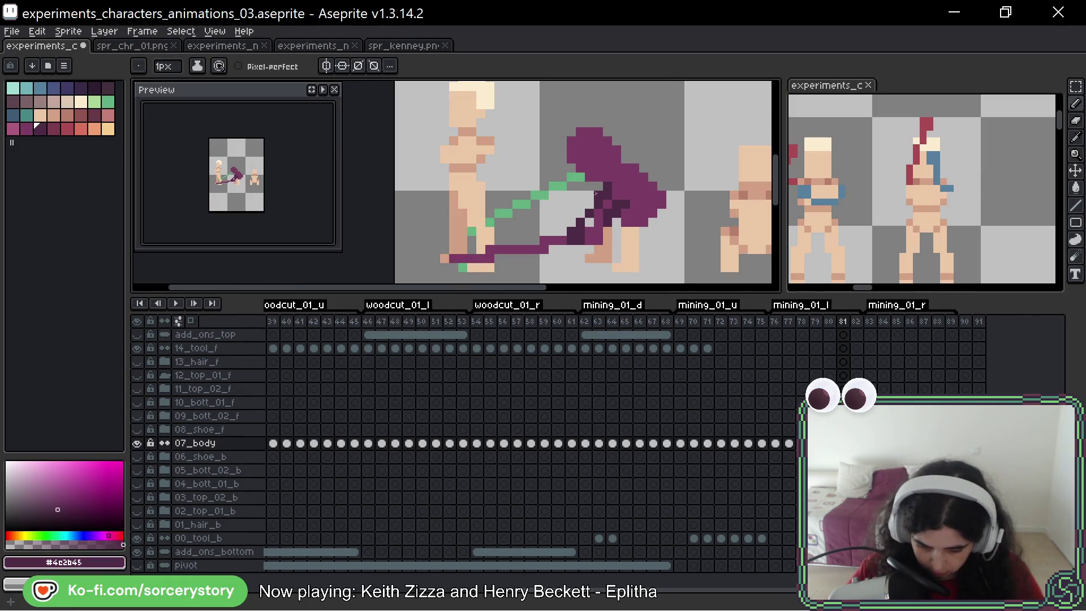
scroll(677, 219, "down", 1)
scroll(675, 223, "up", 1)
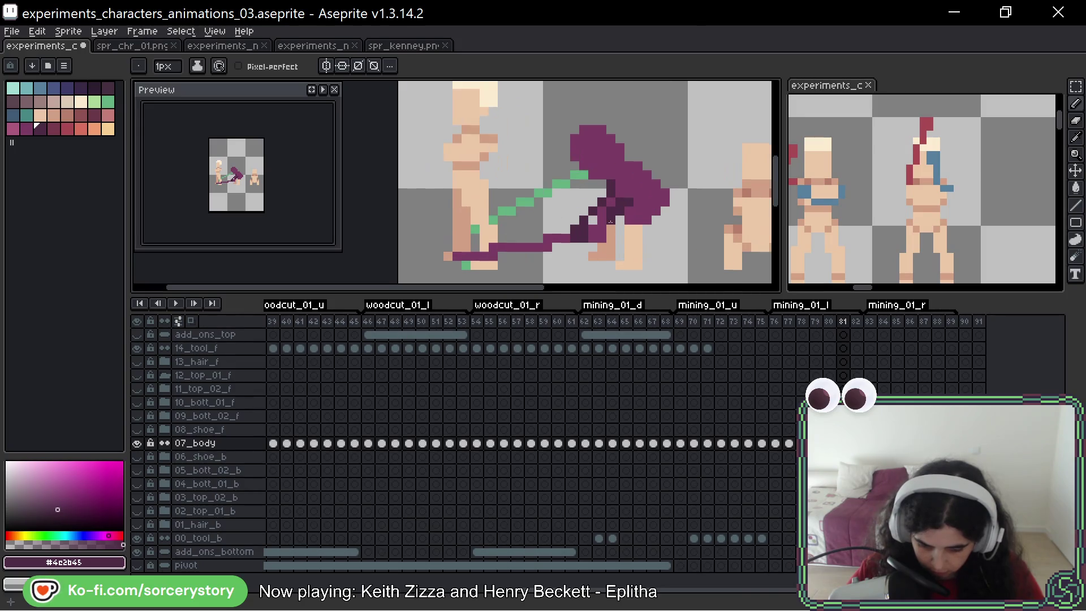
left_click(674, 229)
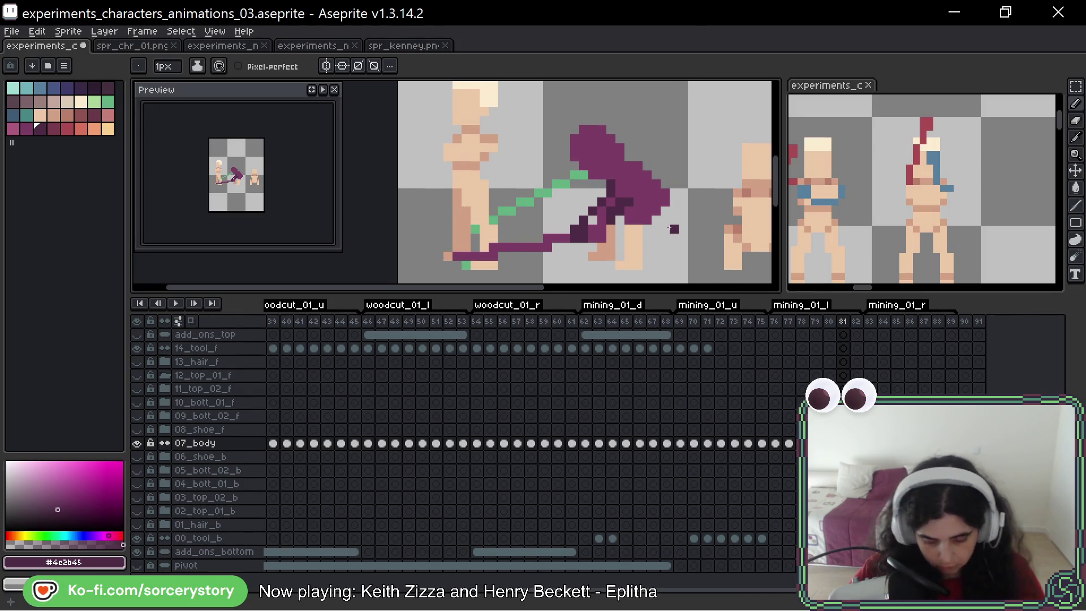
Step: Re-sample the dark purple, advance to frame 82 and play the animation to review the poses
scroll(609, 205, "up", 1)
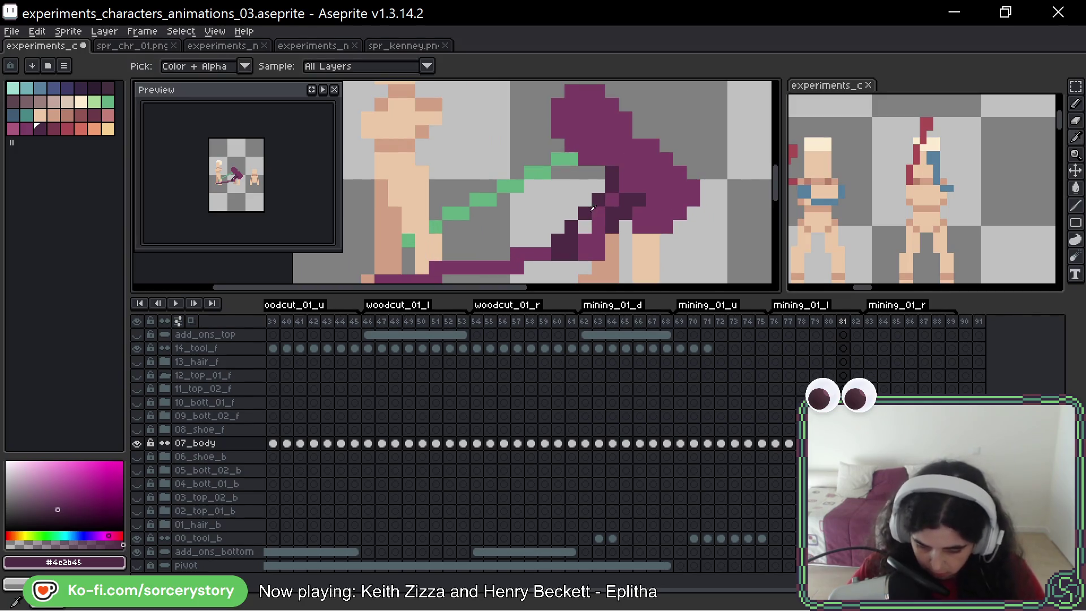
left_click(598, 210, "alt")
left_click(585, 214, "alt")
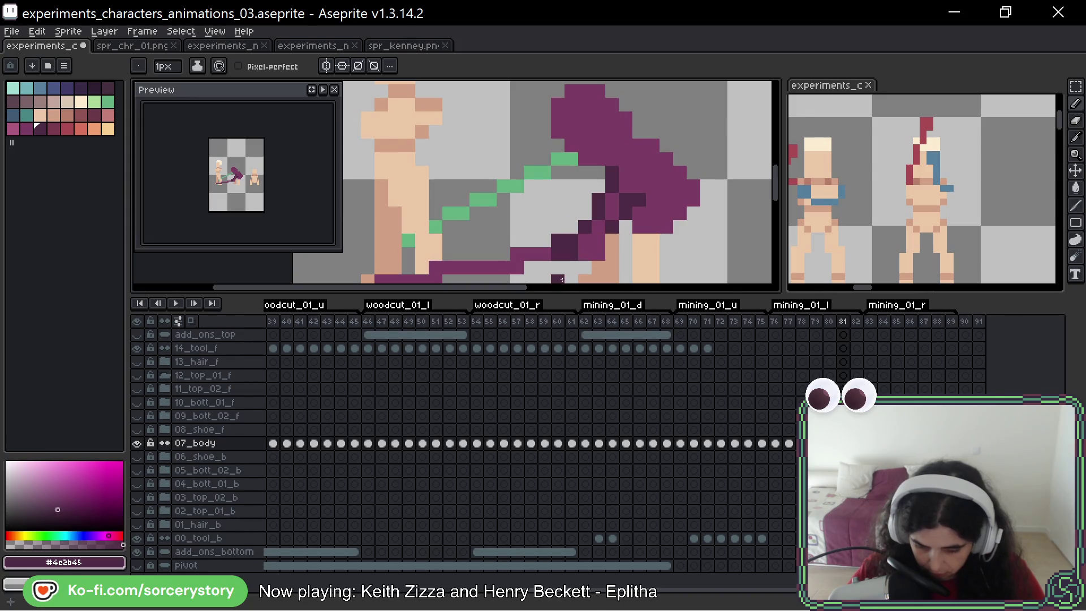
scroll(561, 278, "down", 3)
scroll(591, 162, "down", 2)
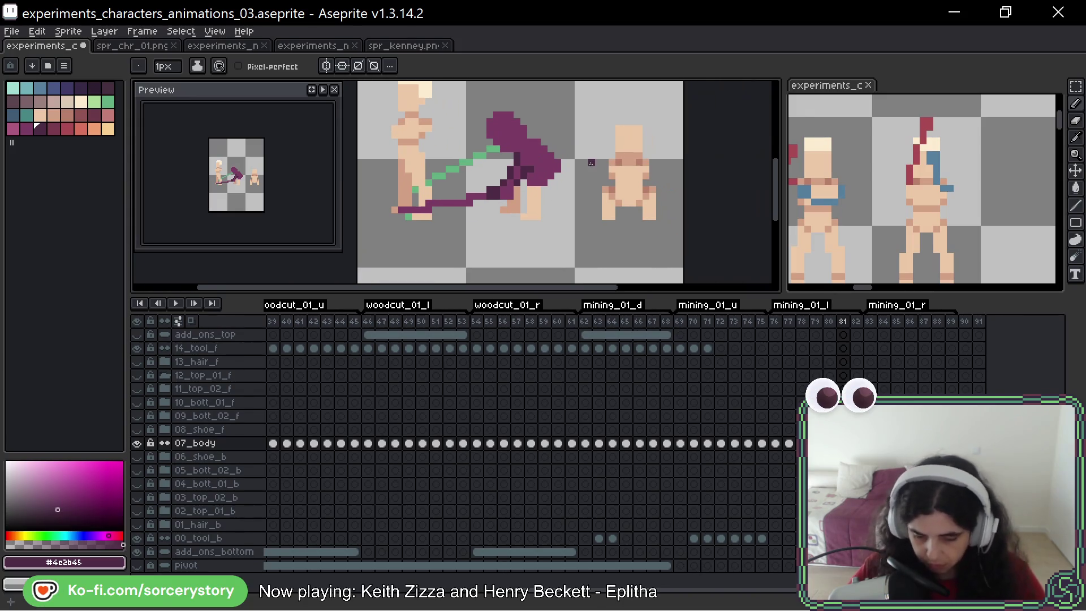
key("Right")
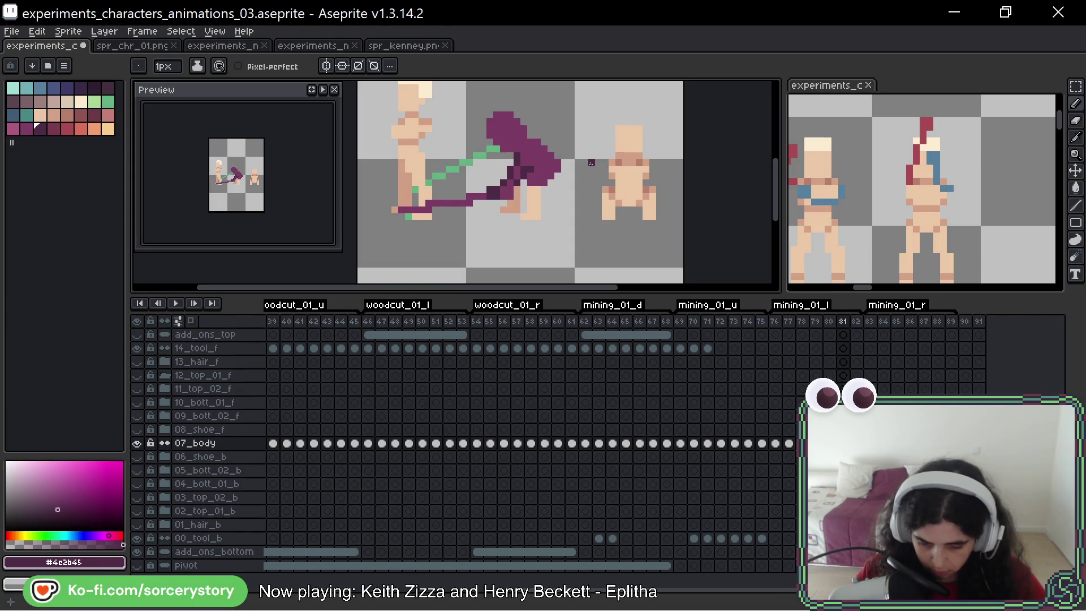
scroll(583, 176, "down", 2)
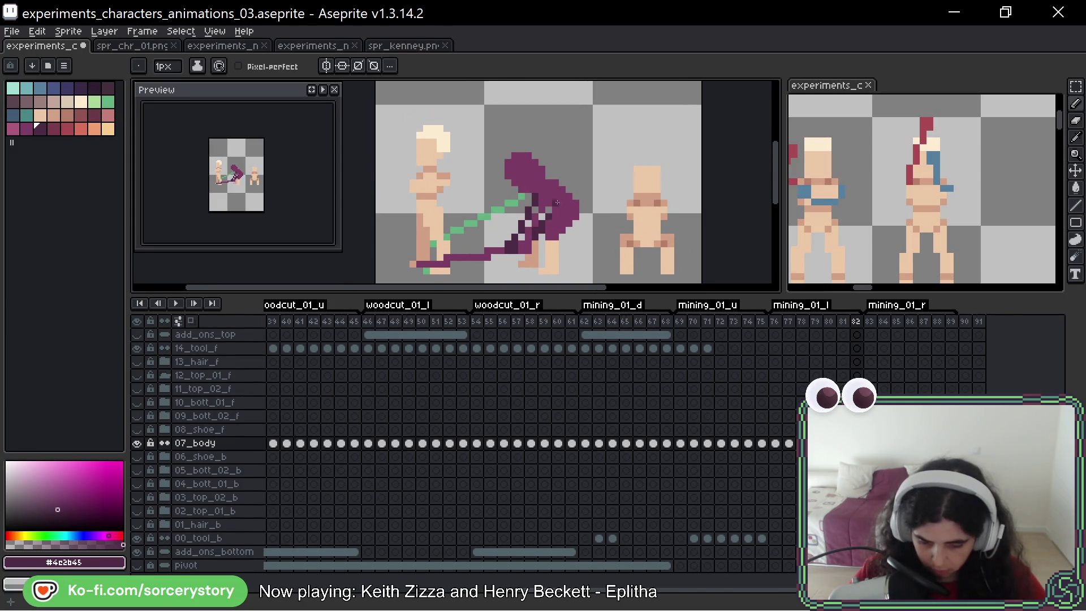
key("Return")
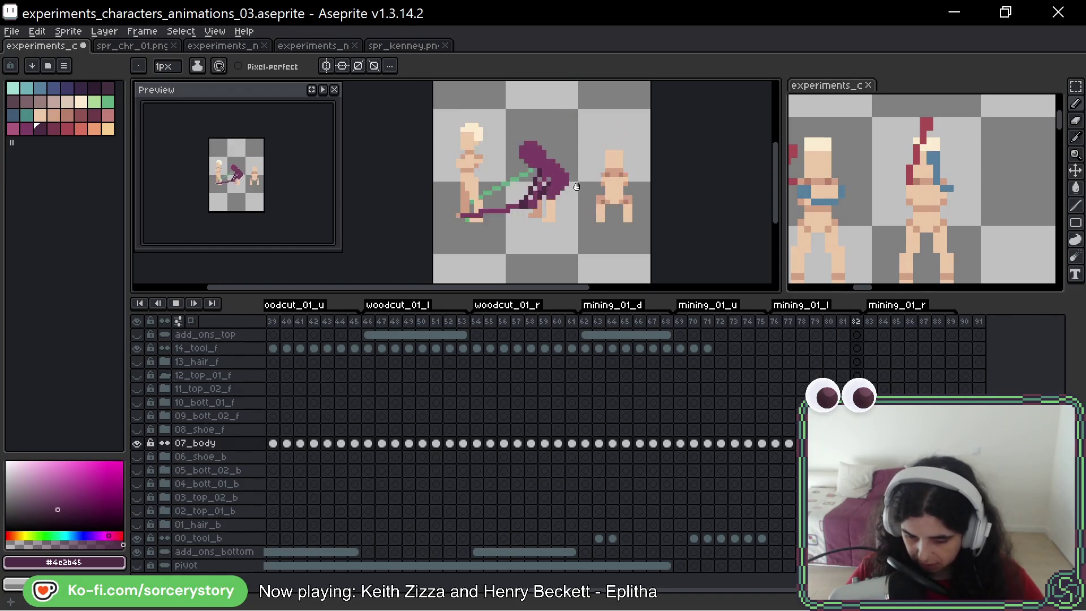
scroll(582, 167, "down", 1)
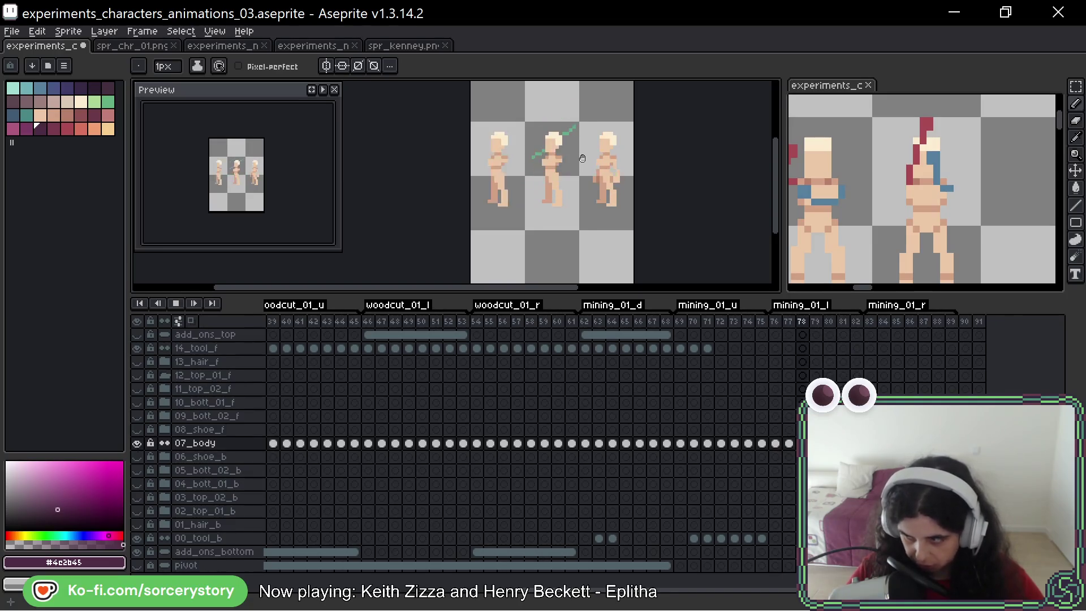
key("Return")
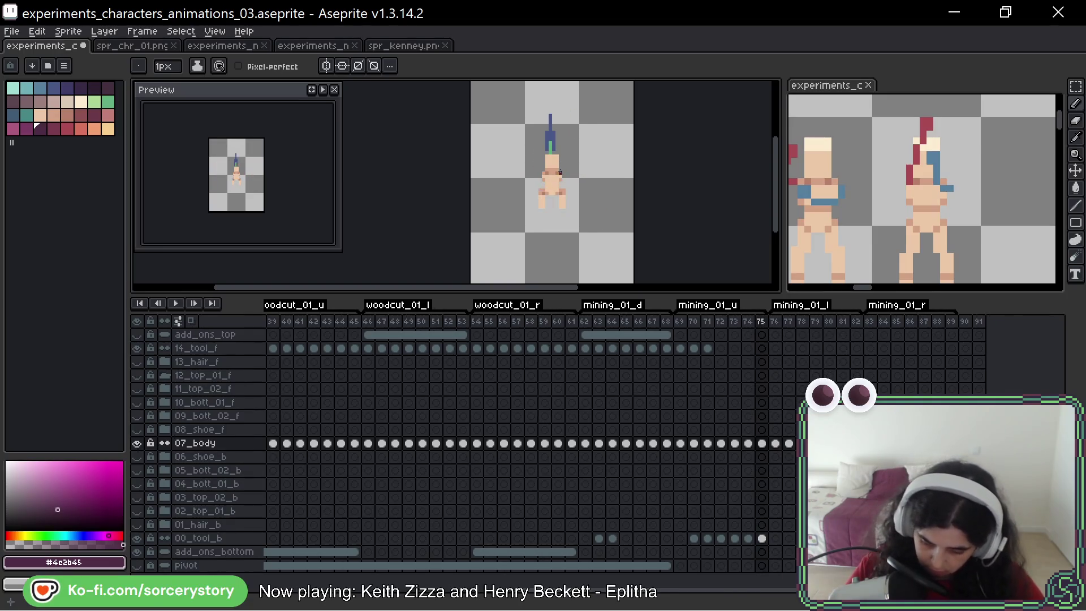
key("Right")
key("Right")
key("Right")
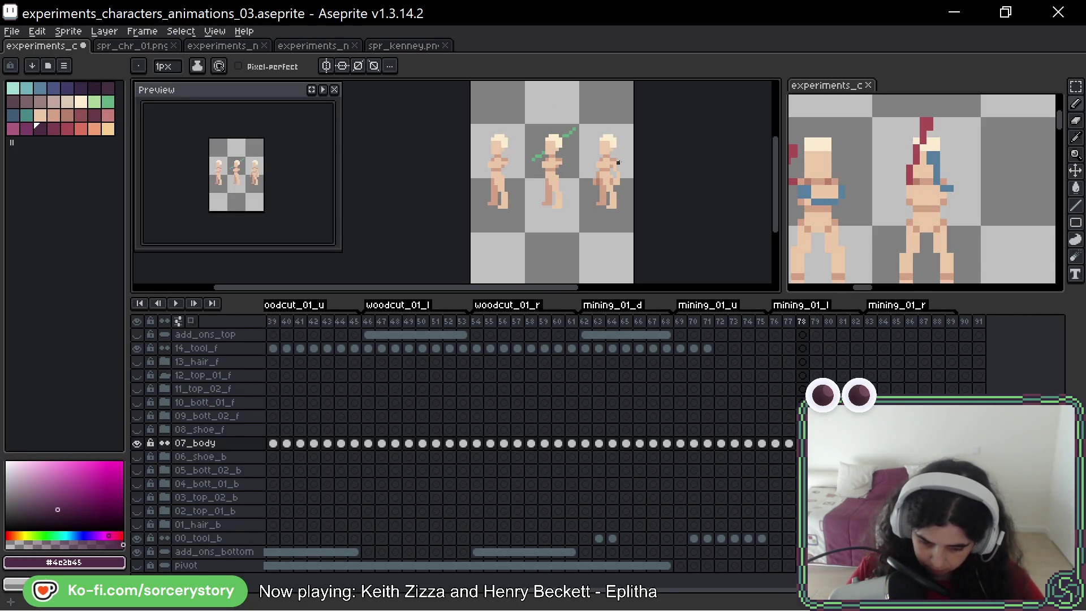
key("Right")
key("Right")
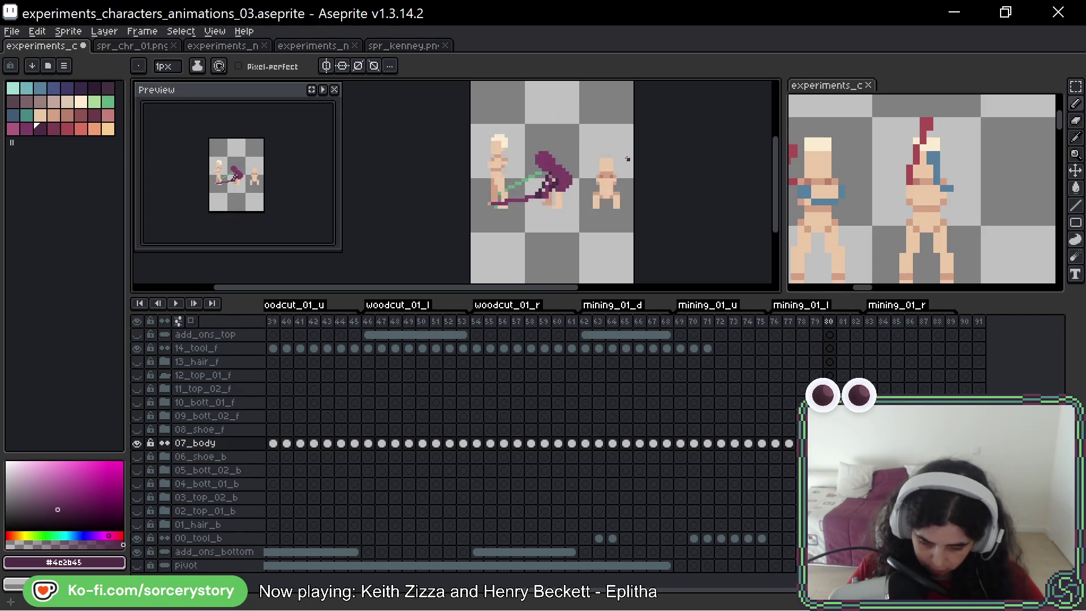
key("Right")
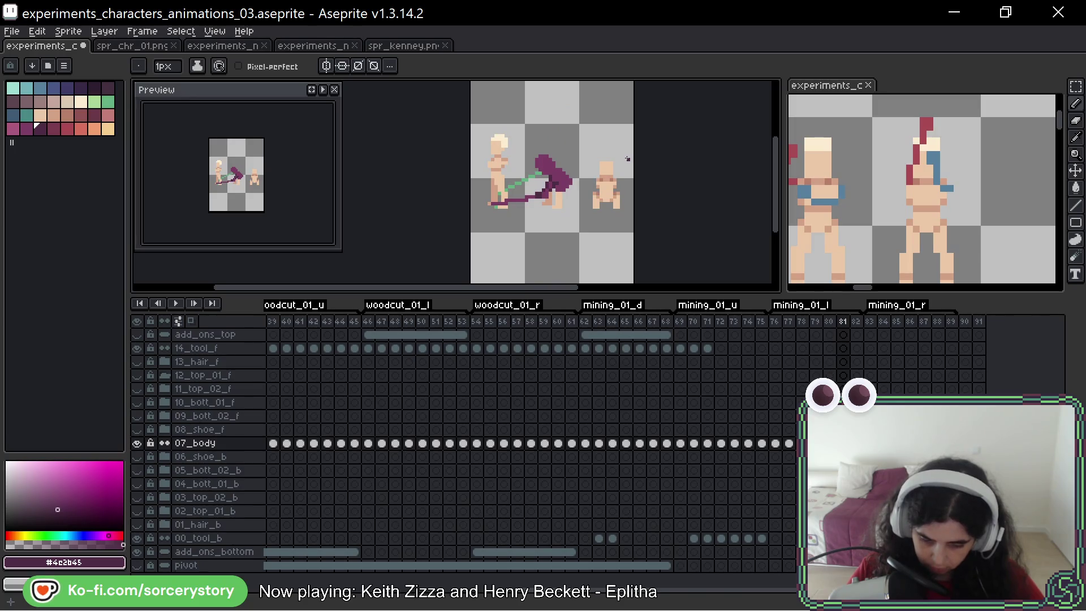
key("Right")
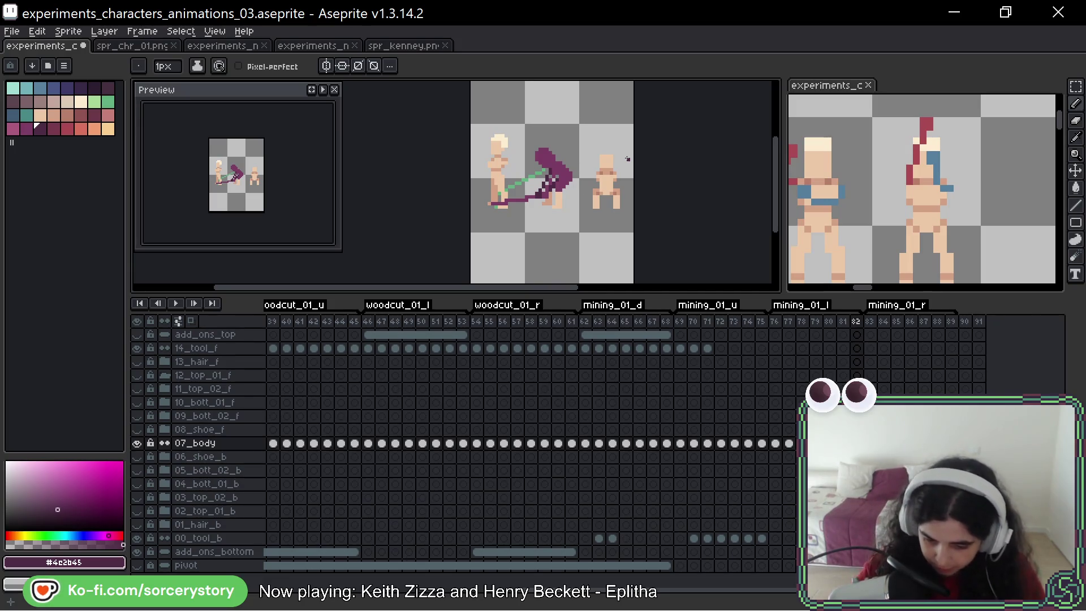
key("space")
Step: Flip between mining frames 79 and 80 to compare poses, zoom in, and end on frame 79
left_click_drag(644, 78, 637, 136)
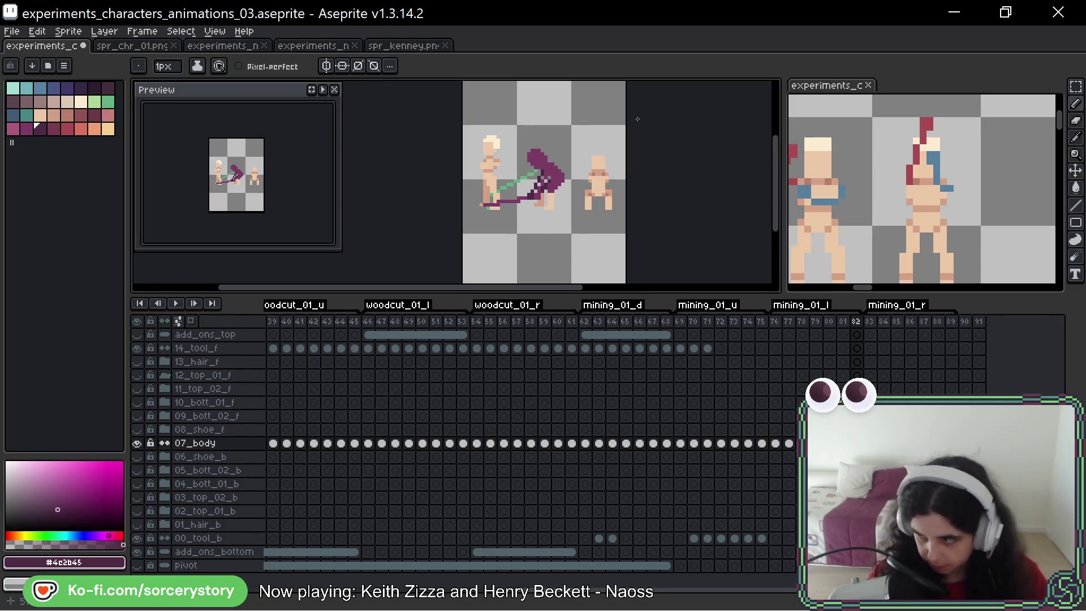
key("Left")
key("Left")
key("Left")
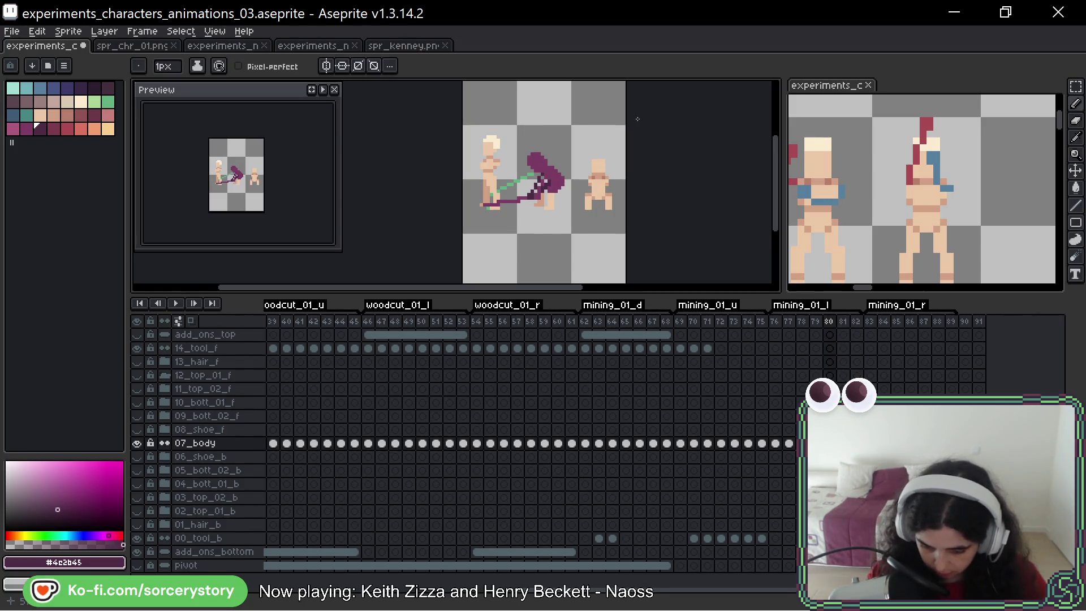
key("Right")
key("Left")
key("Right")
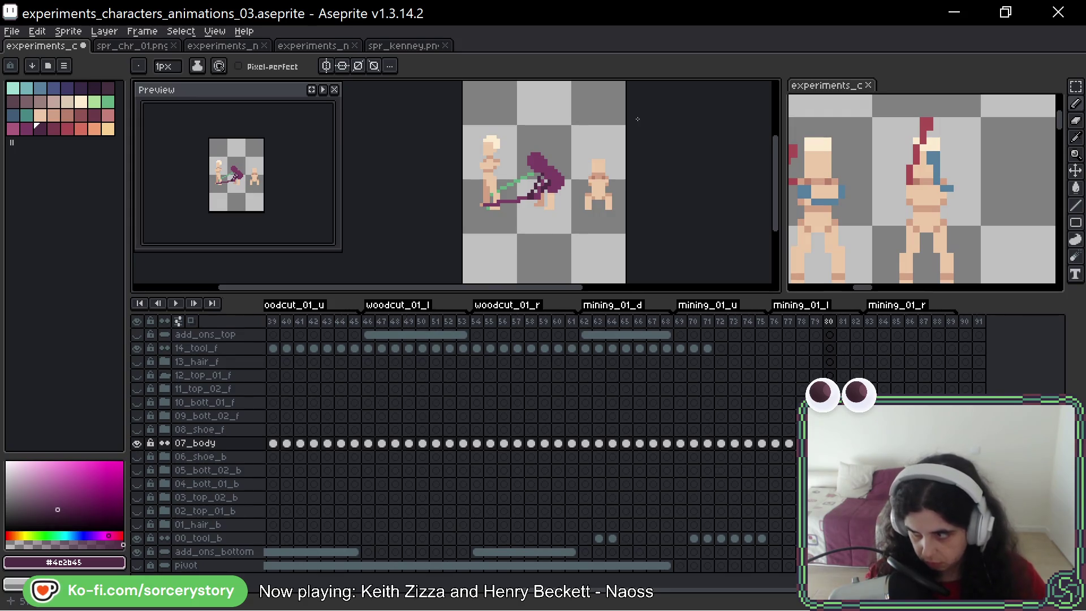
scroll(498, 206, "up", 4)
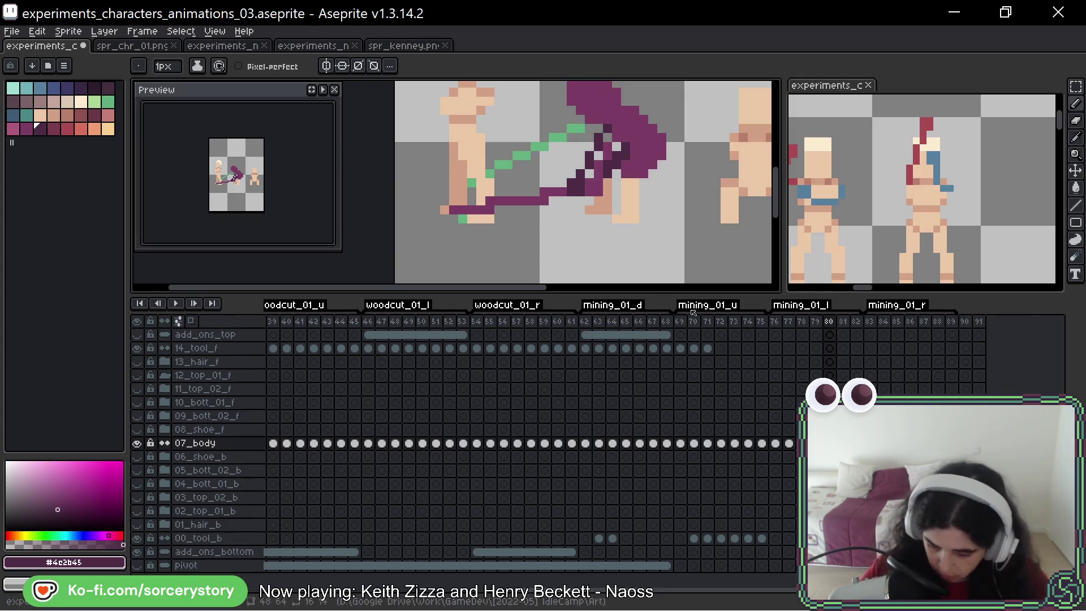
key("Left")
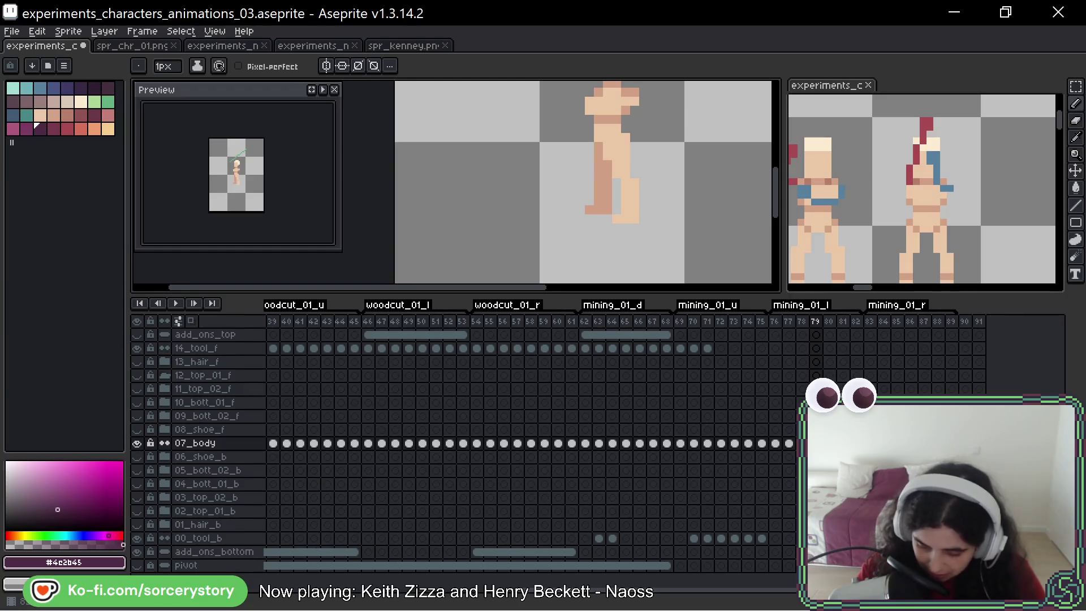
Step: Eyedrop the pickaxe's green as the drawing colour
left_click_drag(700, 177, 667, 199)
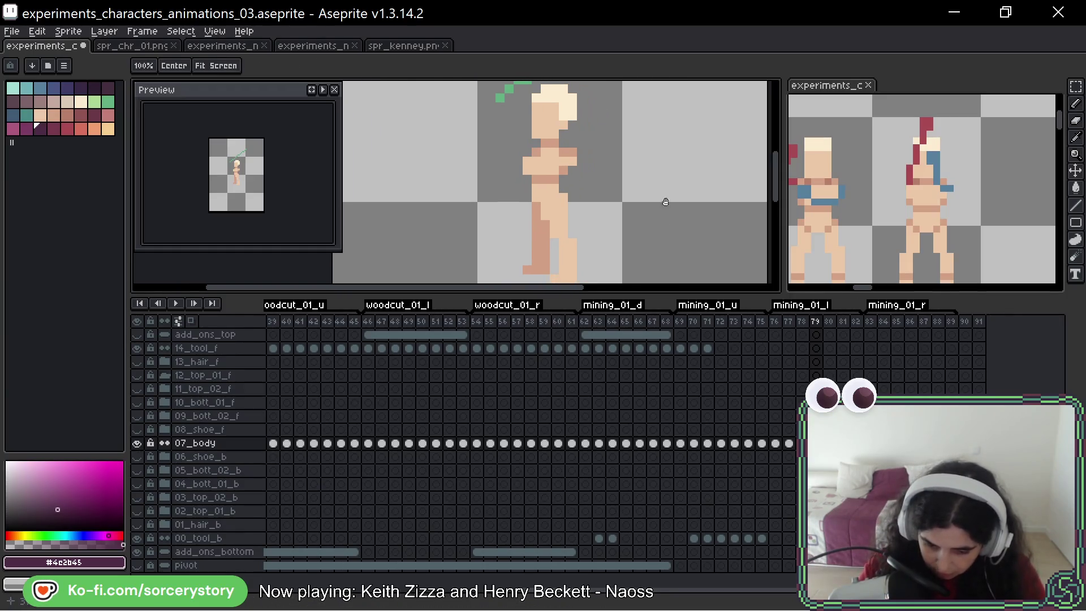
scroll(652, 124, "down", 2)
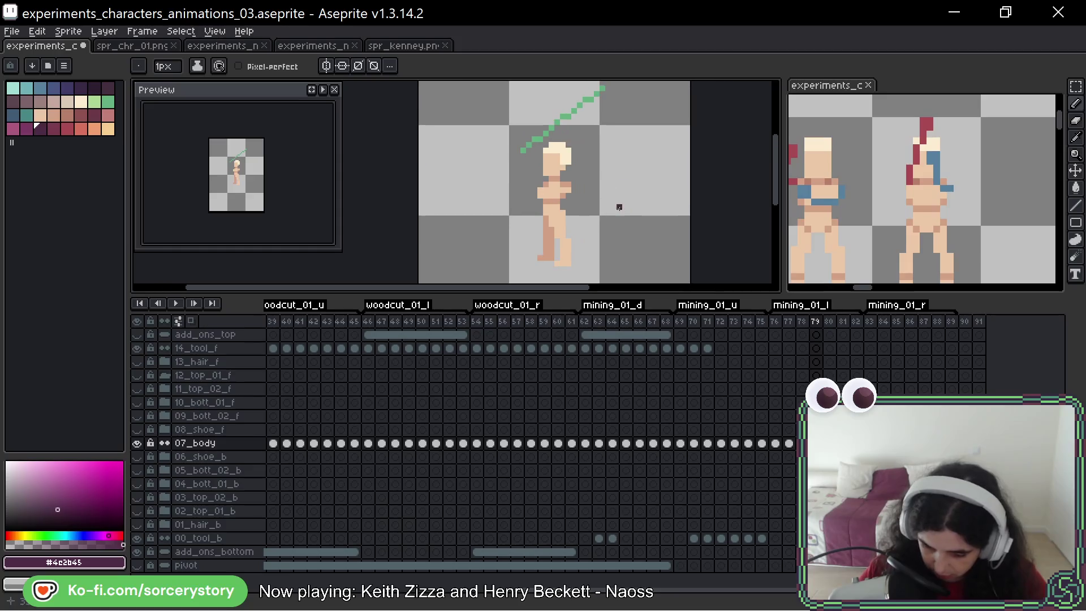
left_click(553, 120, "alt")
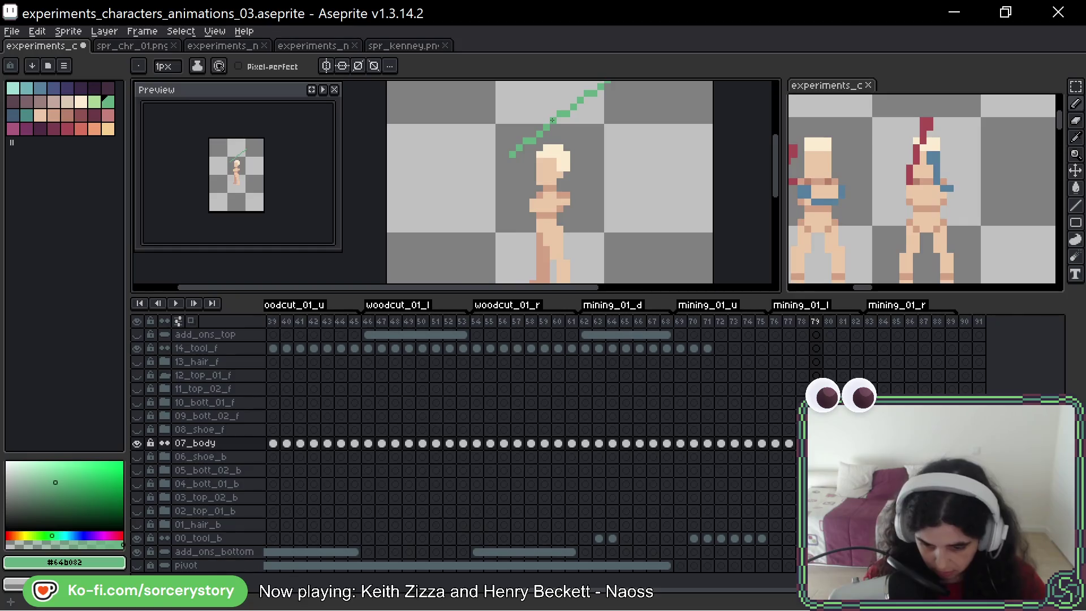
Step: On frame 80's 00_tool_b layer, draw a green line over the purple handle
key("Right")
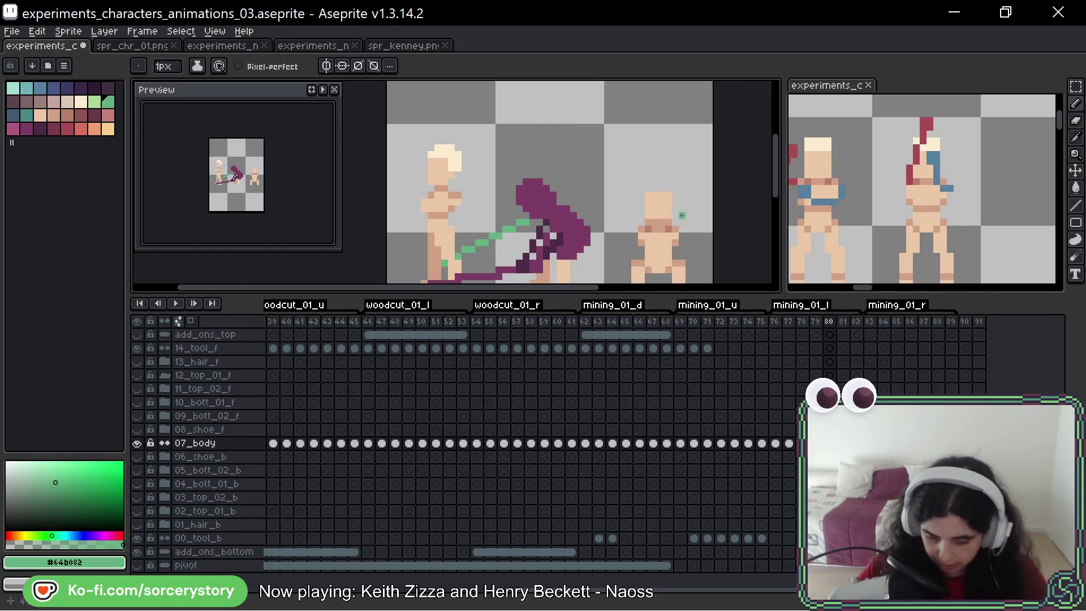
scroll(611, 206, "up", 2)
scroll(611, 206, "up", 1)
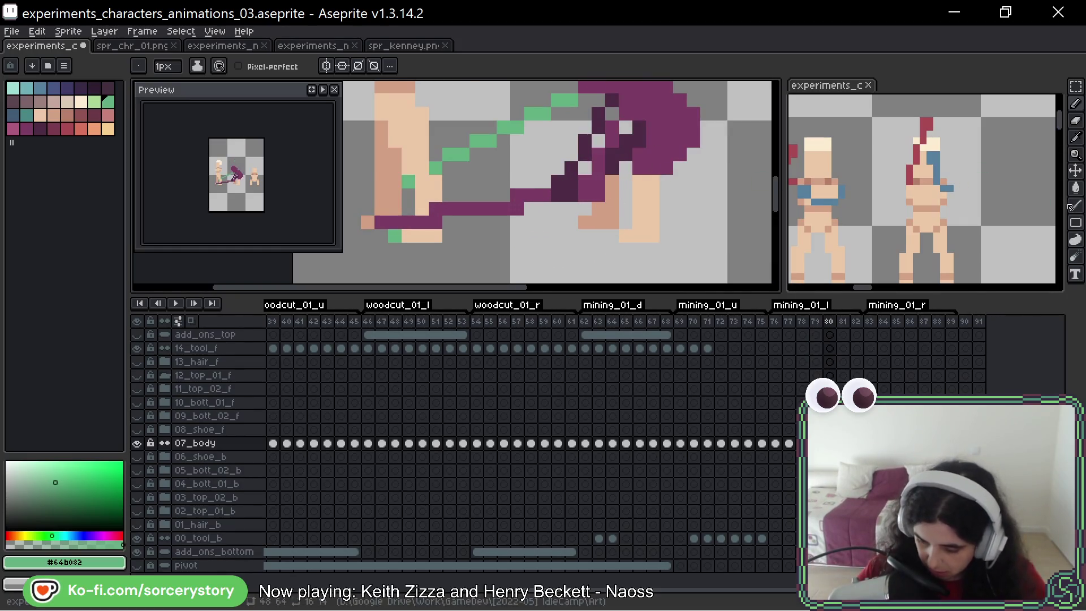
key("l")
scroll(681, 189, "up", 1)
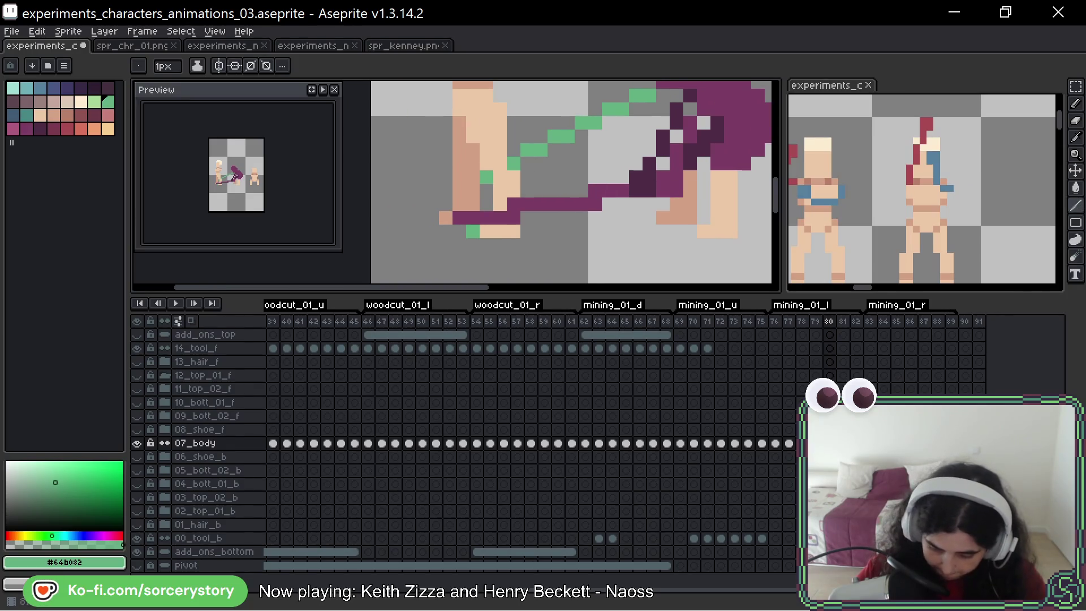
key("Down")
key("Down")
key("Down")
left_click_drag(622, 204, 609, 204)
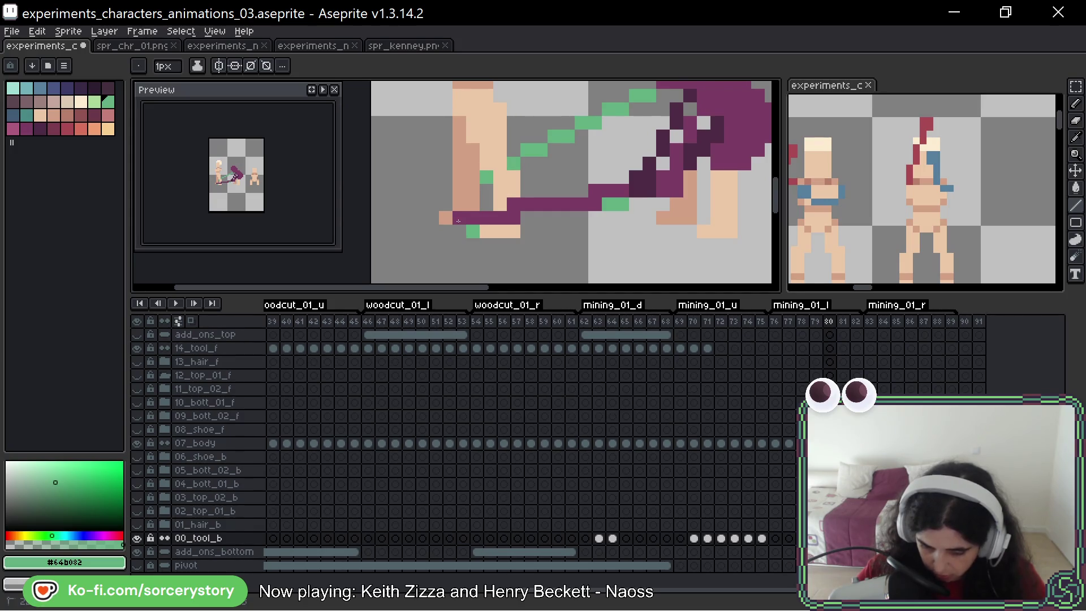
Step: Undo the last few green strokes on frame 80
key("ctrl+z")
key("ctrl+z")
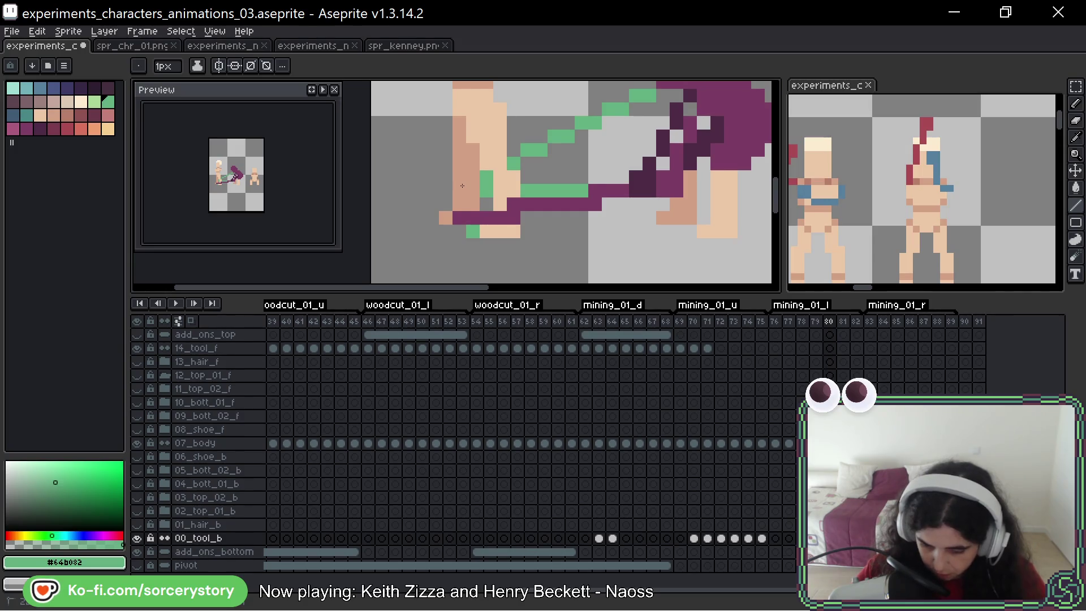
key("ctrl+z")
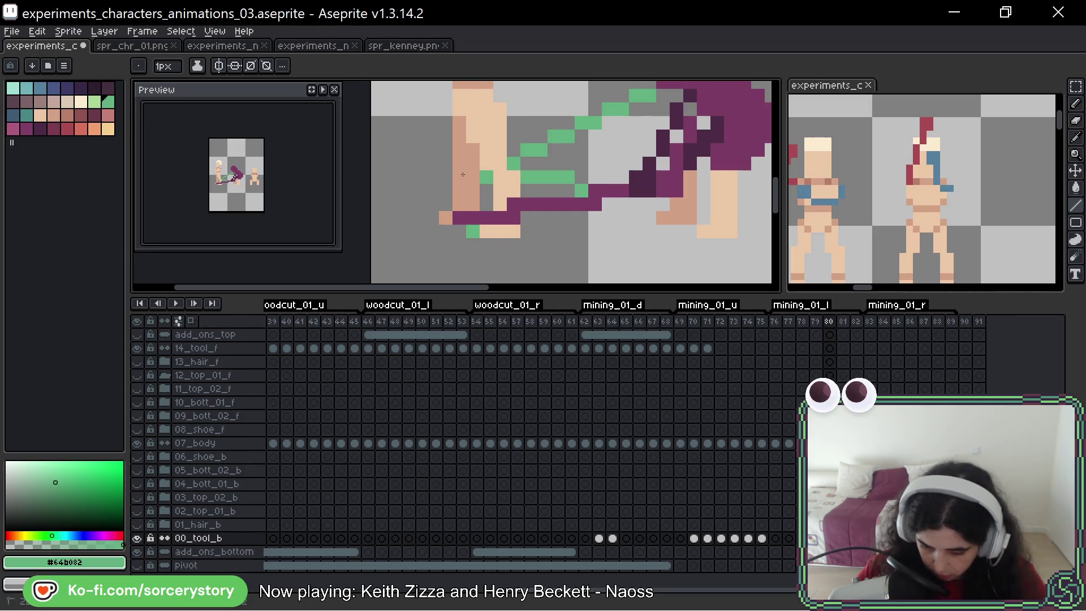
key("ctrl+z")
key("ctrl+z")
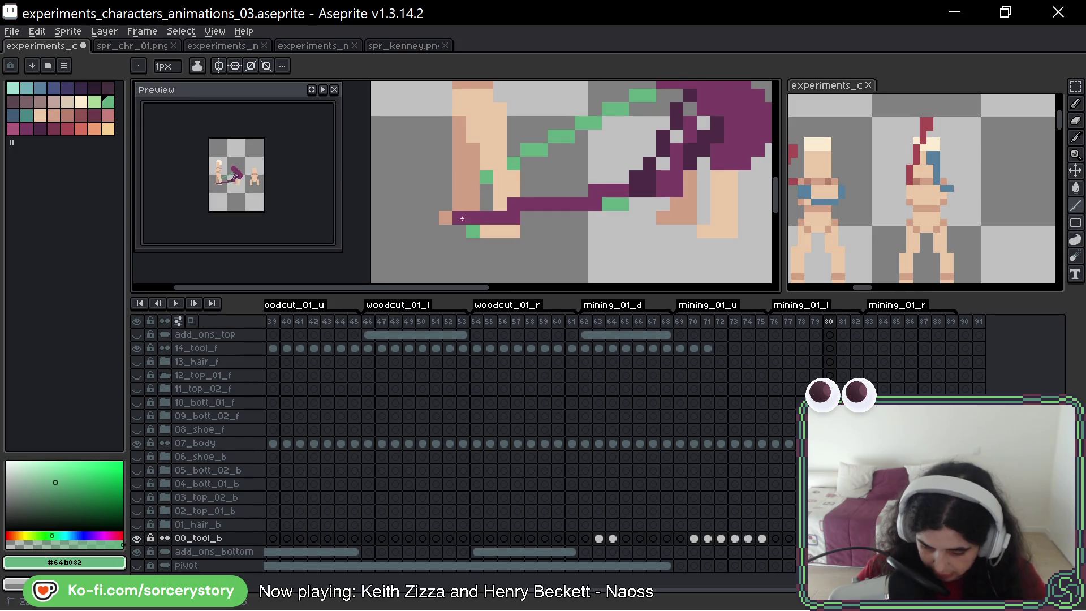
key("ctrl+z")
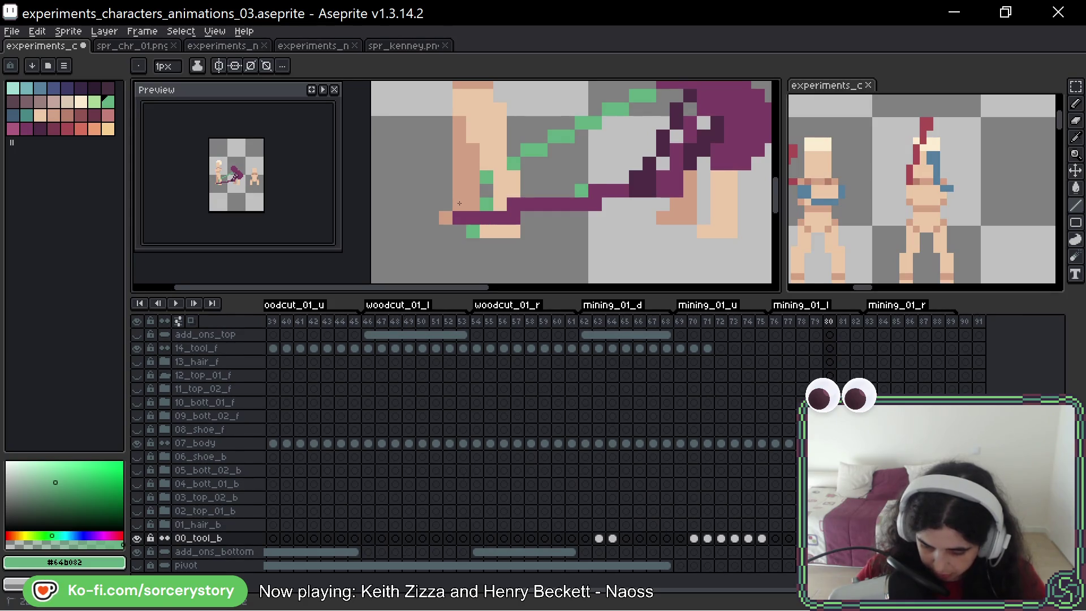
scroll(459, 203, "down", 3)
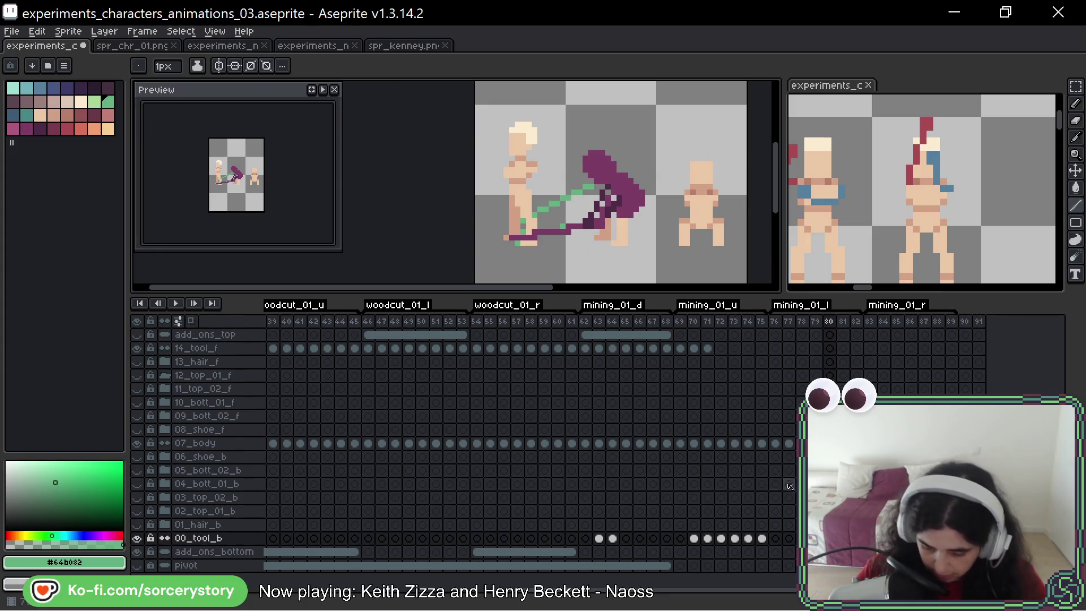
Step: On 07_body, move the purple handle pixels with a rectangular selection to meet the blade
left_click(195, 443)
key("m")
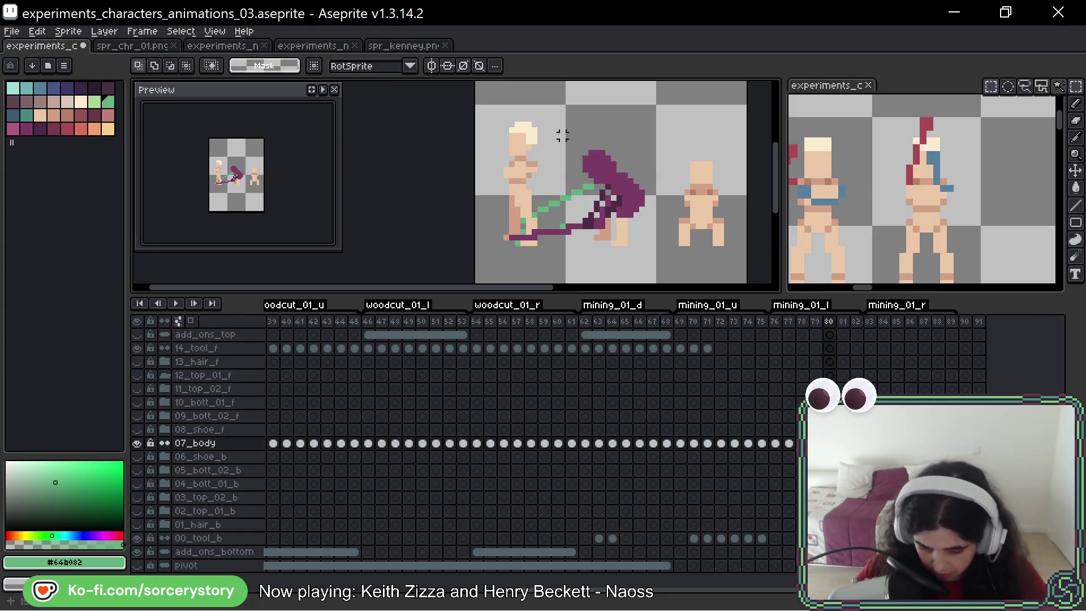
scroll(536, 242, "up", 2)
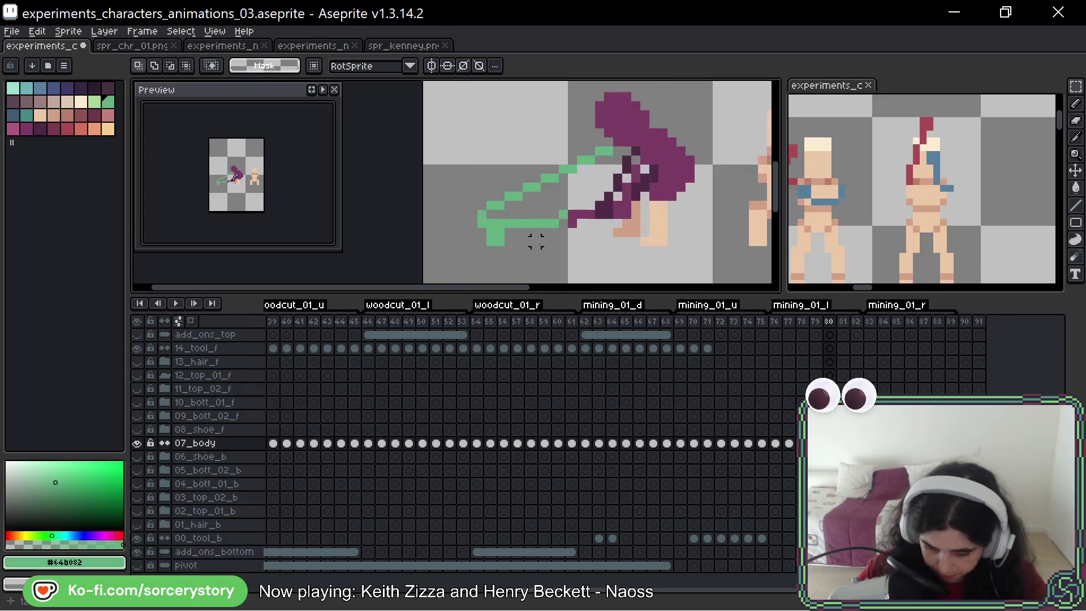
left_click_drag(571, 215, 585, 220)
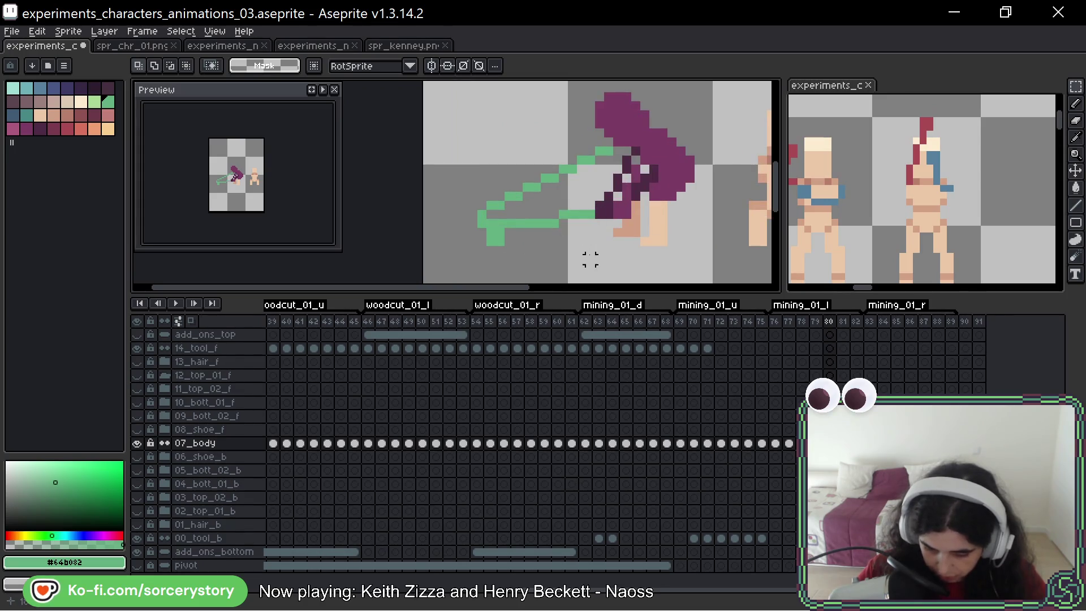
scroll(492, 215, "up", 2)
scroll(482, 203, "down", 3)
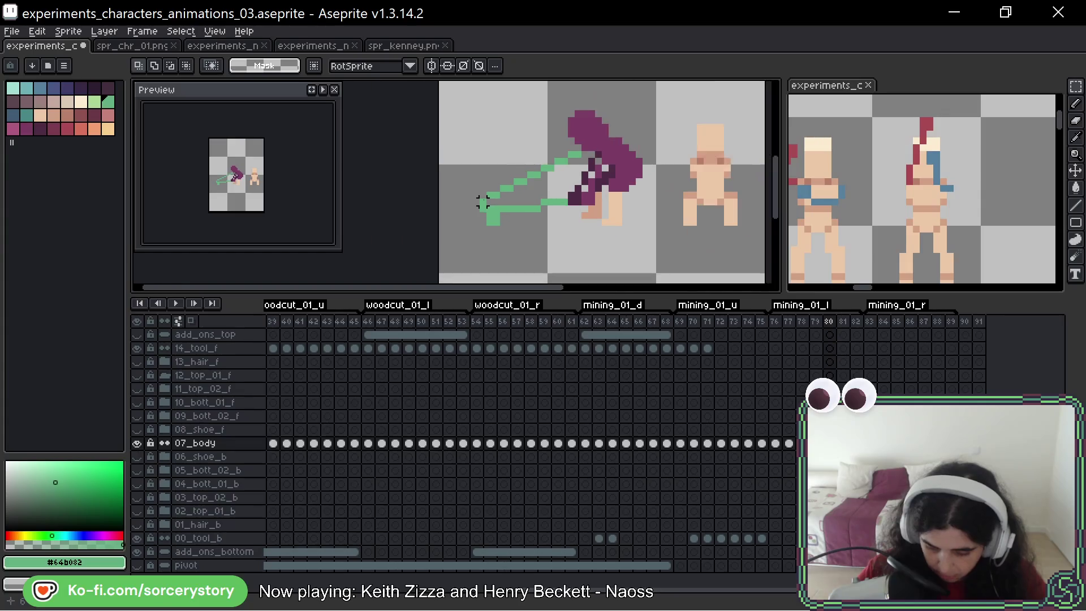
Step: On 00_tool_b, select the area around the green tool to reshape it into a horizontal shaft
left_click(482, 202, "ctrl")
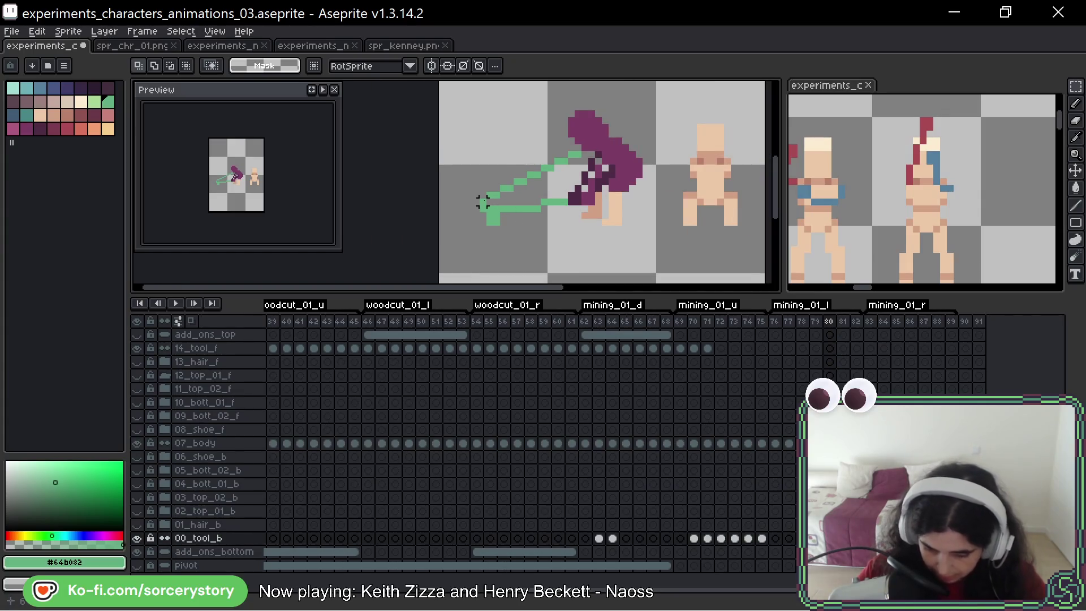
mouse_move(482, 203)
left_mouse_down()
mouse_move(581, 133)
mouse_move(582, 115)
mouse_move(497, 114)
mouse_move(523, 154)
mouse_move(583, 146)
mouse_move(583, 117)
mouse_move(604, 132)
left_mouse_up()
scroll(476, 228, "up", 3)
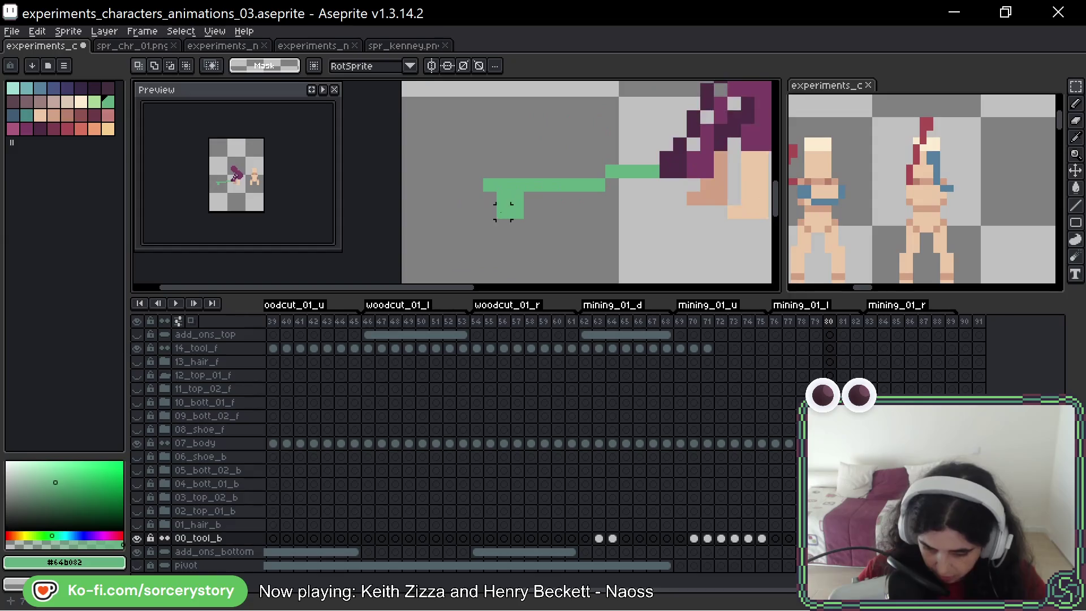
scroll(509, 203, "down", 3)
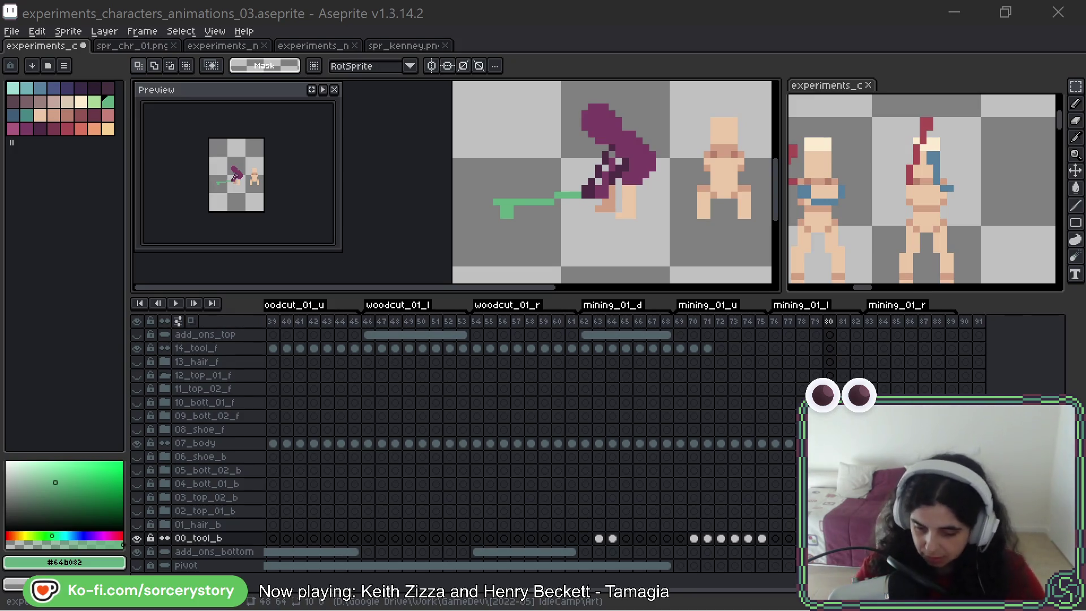
left_click(677, 44)
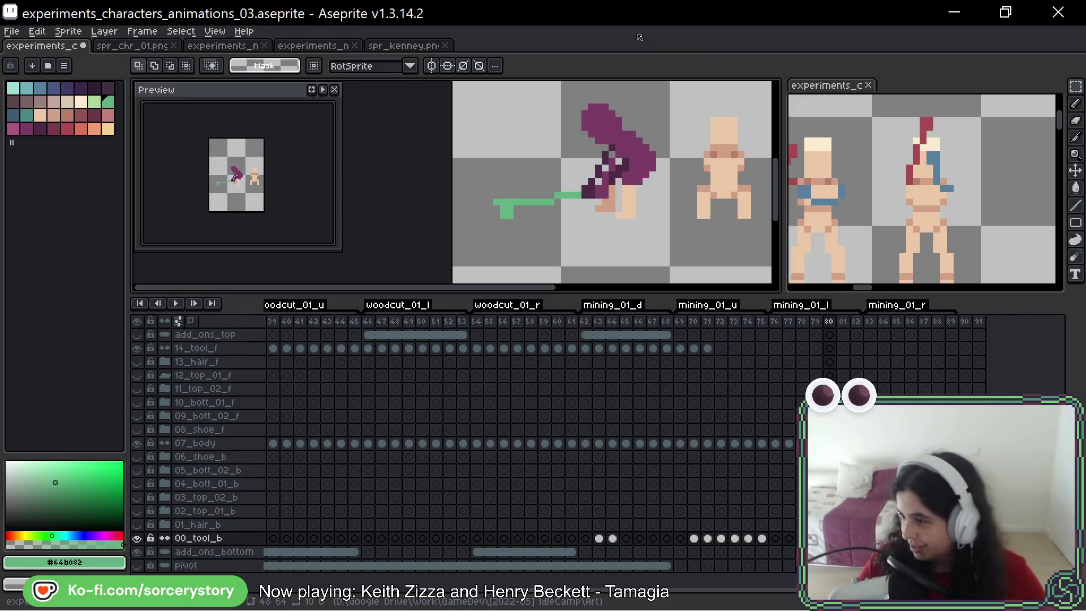
Step: With the Pencil, add green pixels below the pickaxe's end and erase the top bar's leftmost pixels
scroll(544, 191, "down", 1)
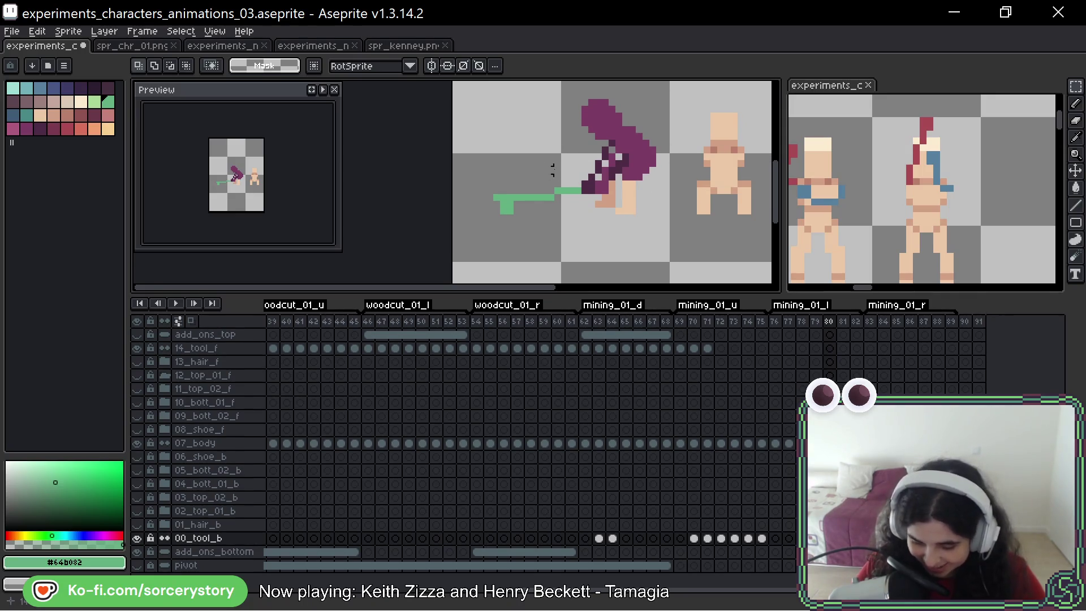
scroll(553, 169, "up", 2)
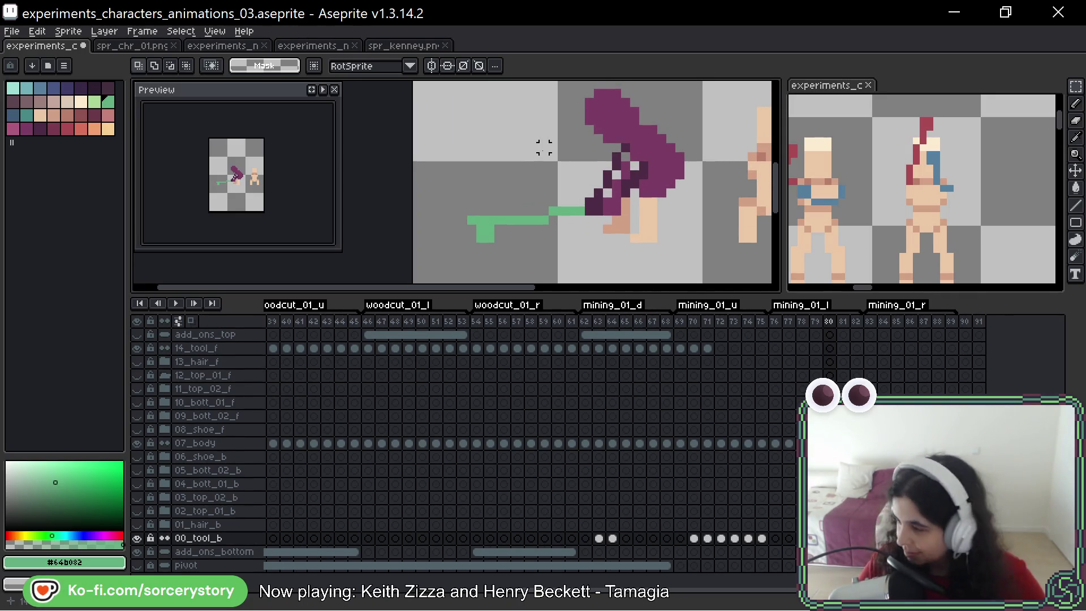
key("b")
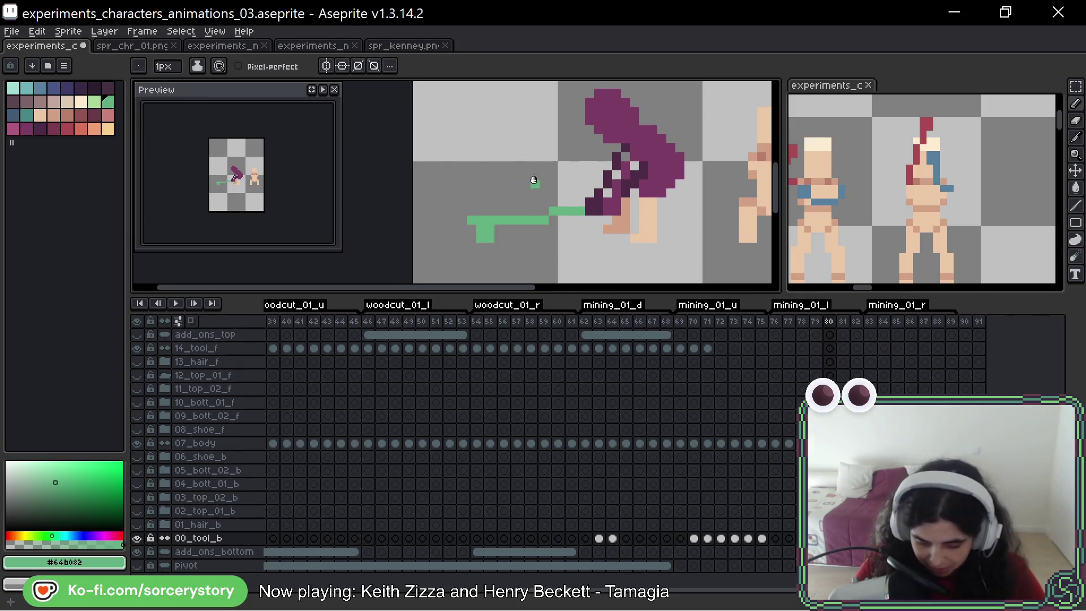
scroll(537, 187, "up", 2)
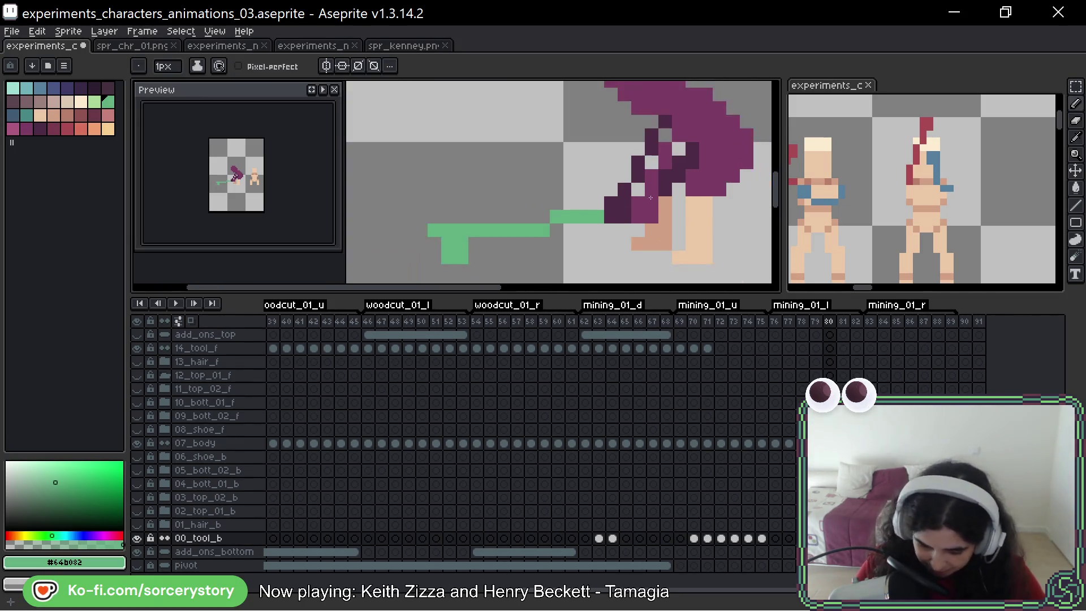
mouse_move(650, 197)
left_mouse_down()
mouse_move(627, 190)
mouse_move(632, 211)
left_mouse_up()
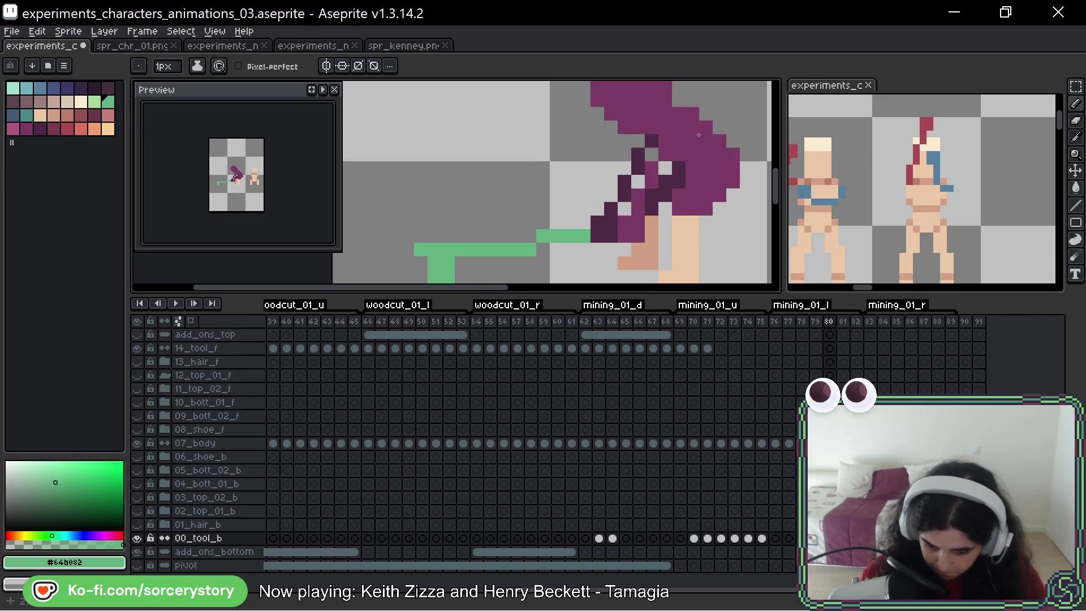
left_click_drag(699, 135, 704, 111)
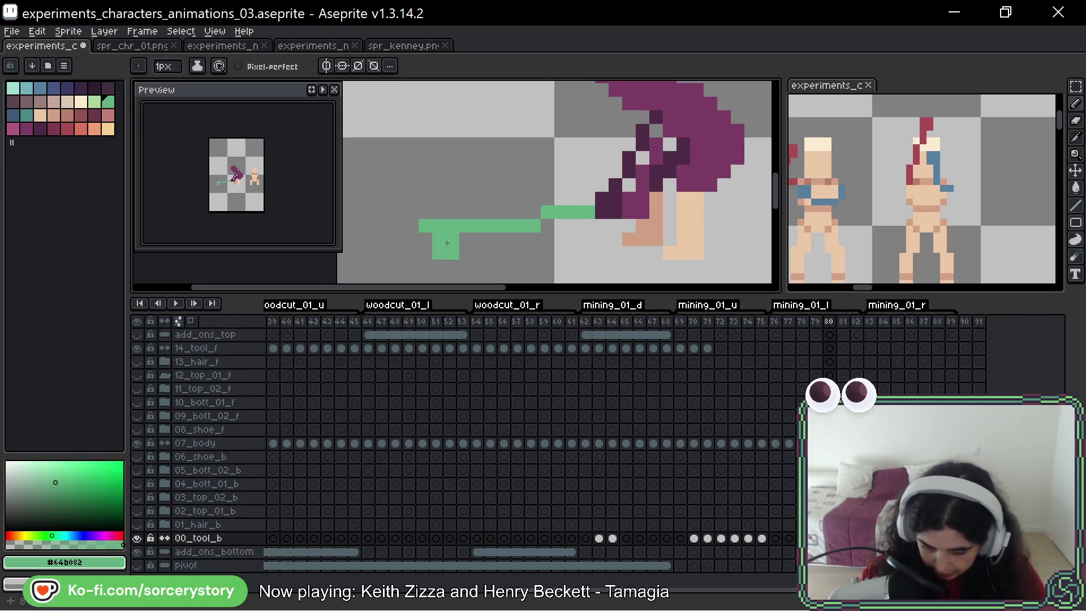
left_click(455, 262)
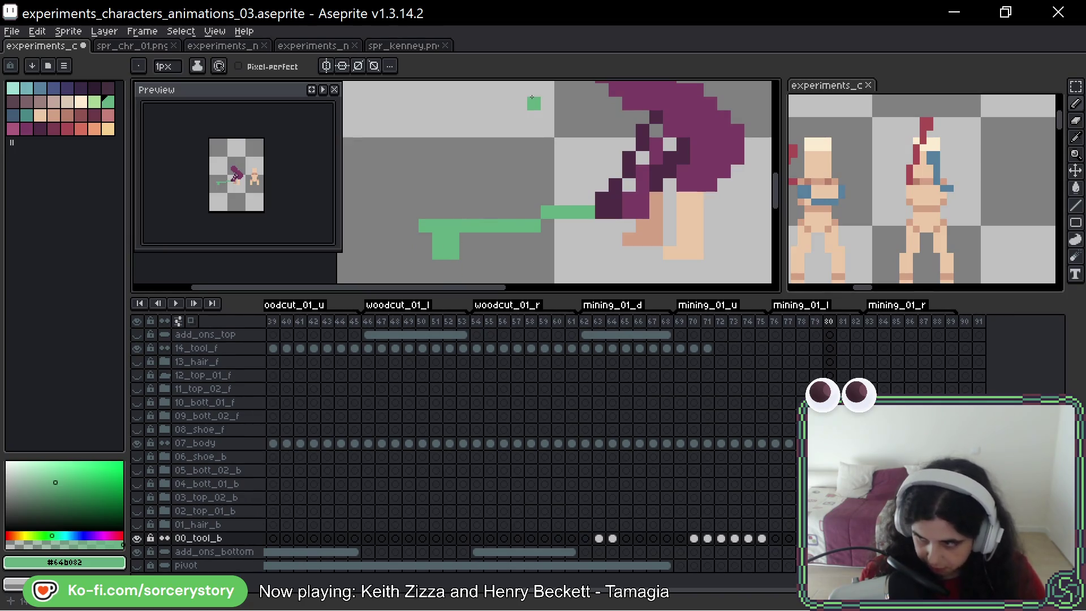
right_click(425, 225)
right_click(439, 225)
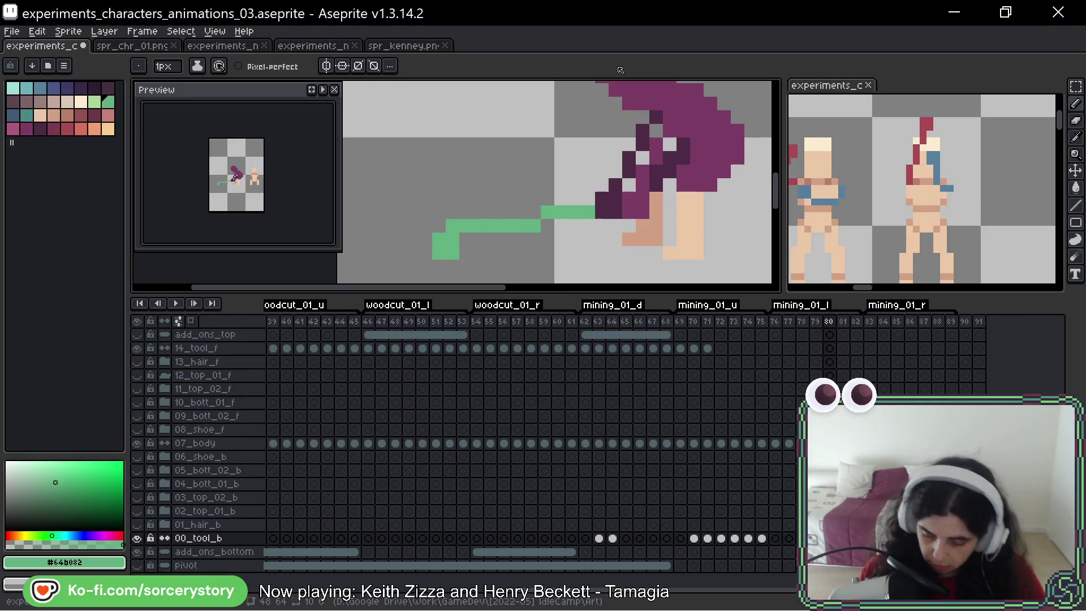
Step: Add another green pixel to the pickaxe end and a single pixel beside the leg
key("space")
left_click_drag(652, 148, 650, 170)
left_click(471, 258)
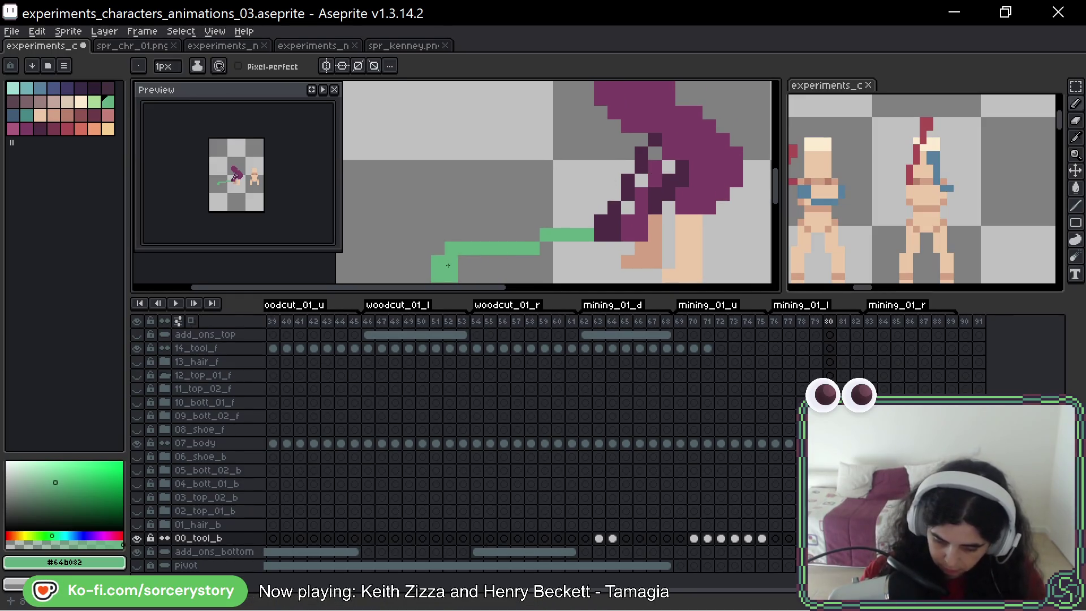
key("space")
left_click_drag(448, 265, 435, 205)
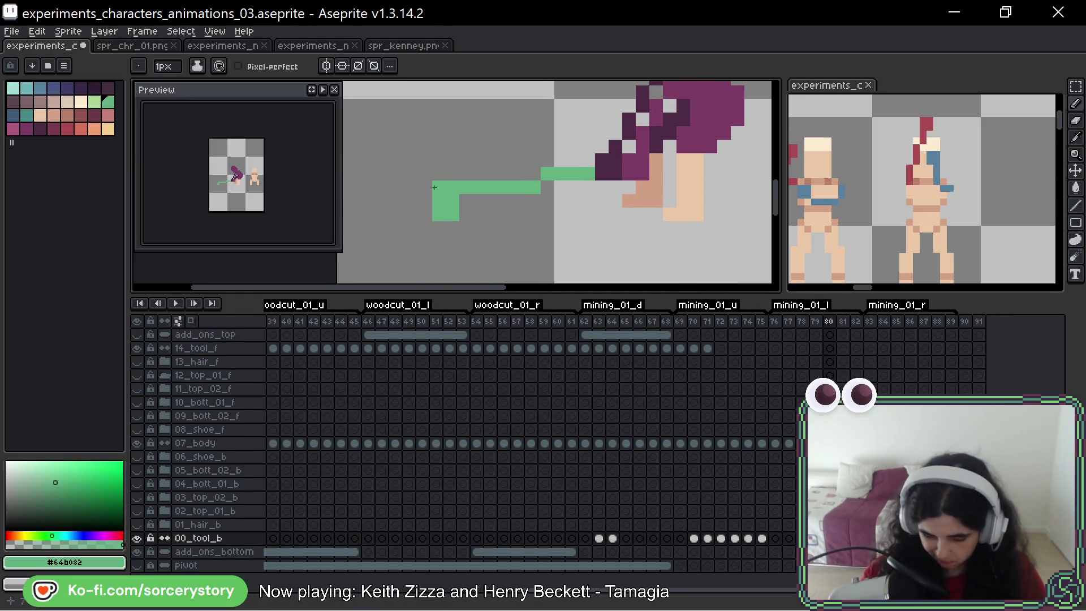
left_click(745, 183)
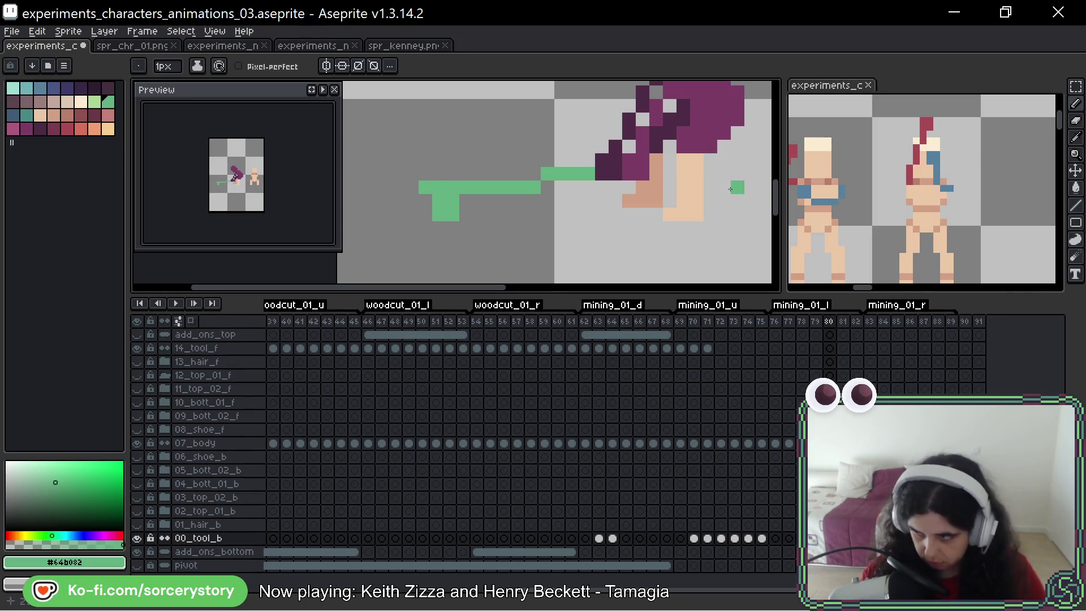
key("space")
left_click_drag(699, 92, 671, 134)
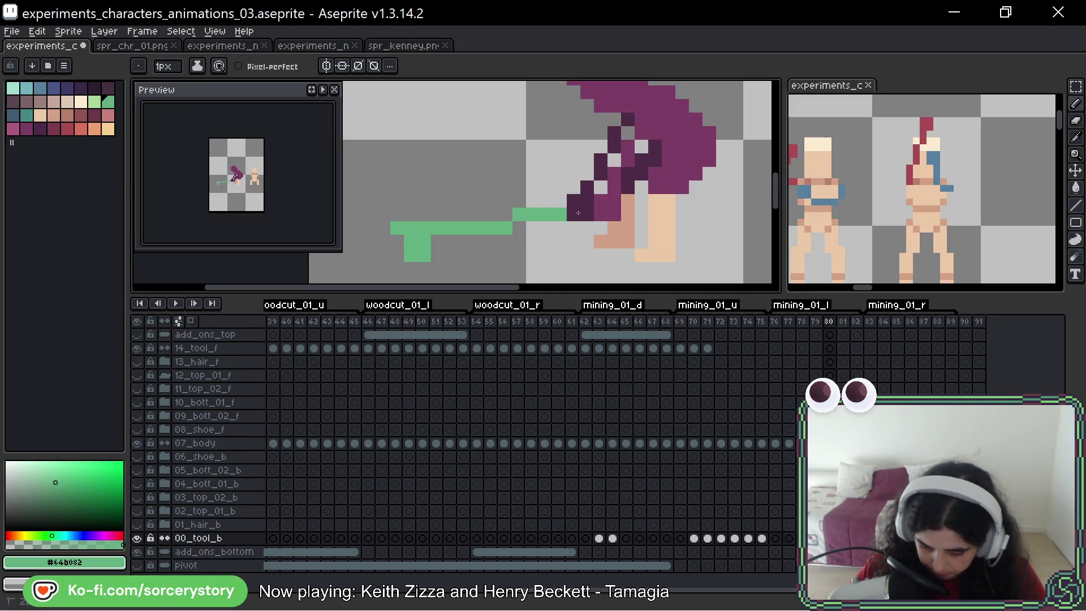
key("w")
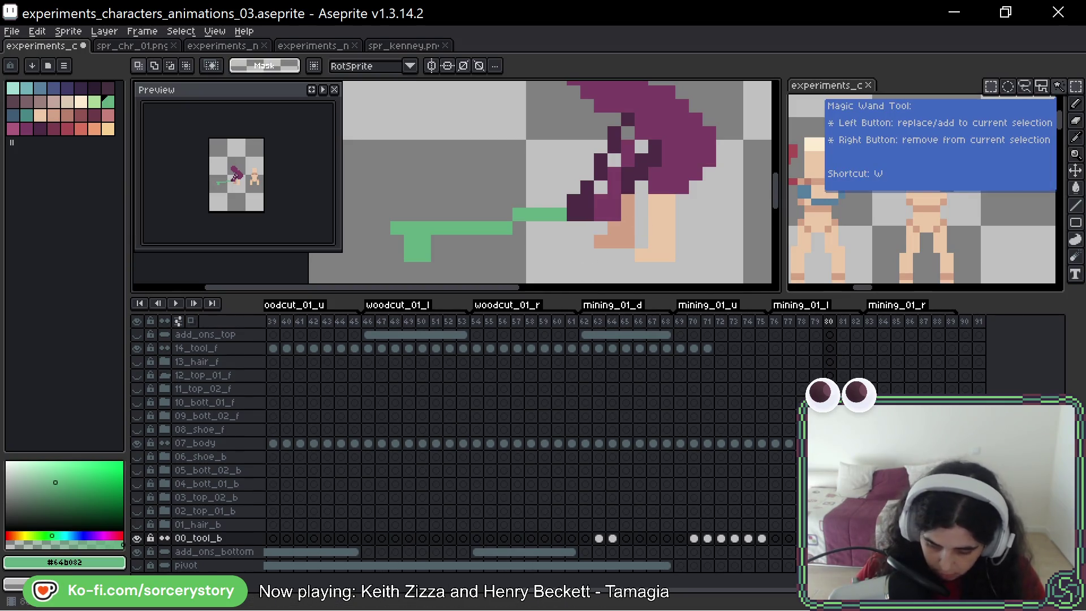
left_click(187, 443)
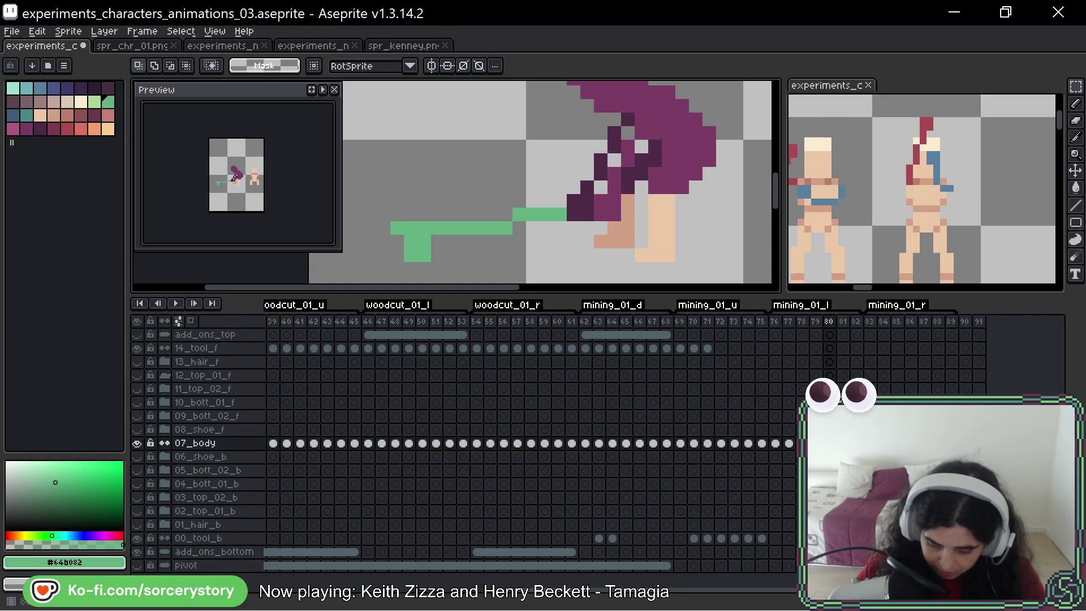
Step: On 00_tool_b, undo the green tool line on frame 81
left_click(192, 538)
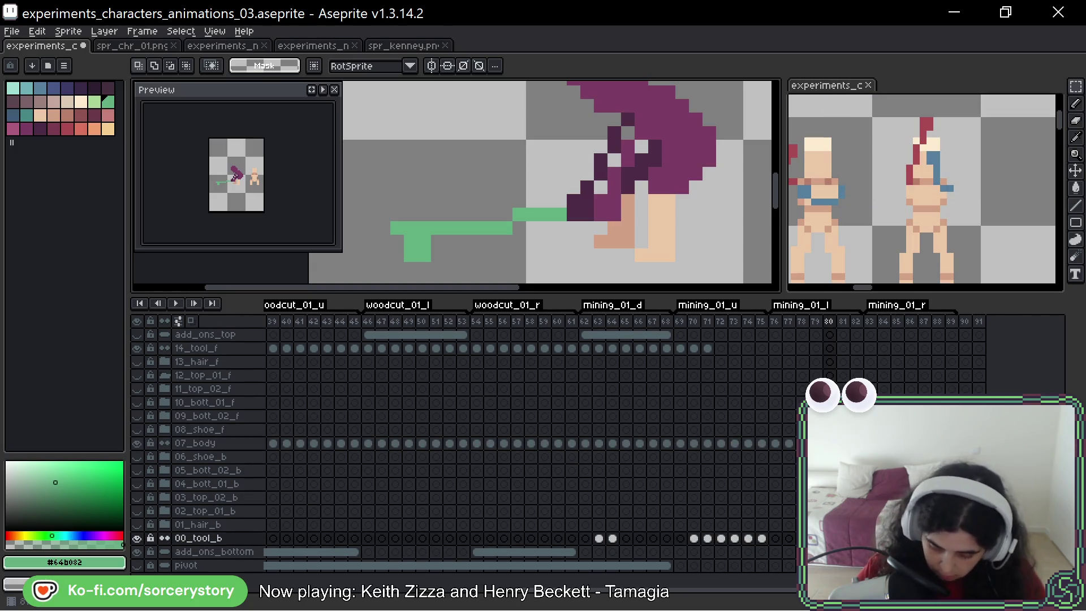
key("Right")
key("ctrl+z")
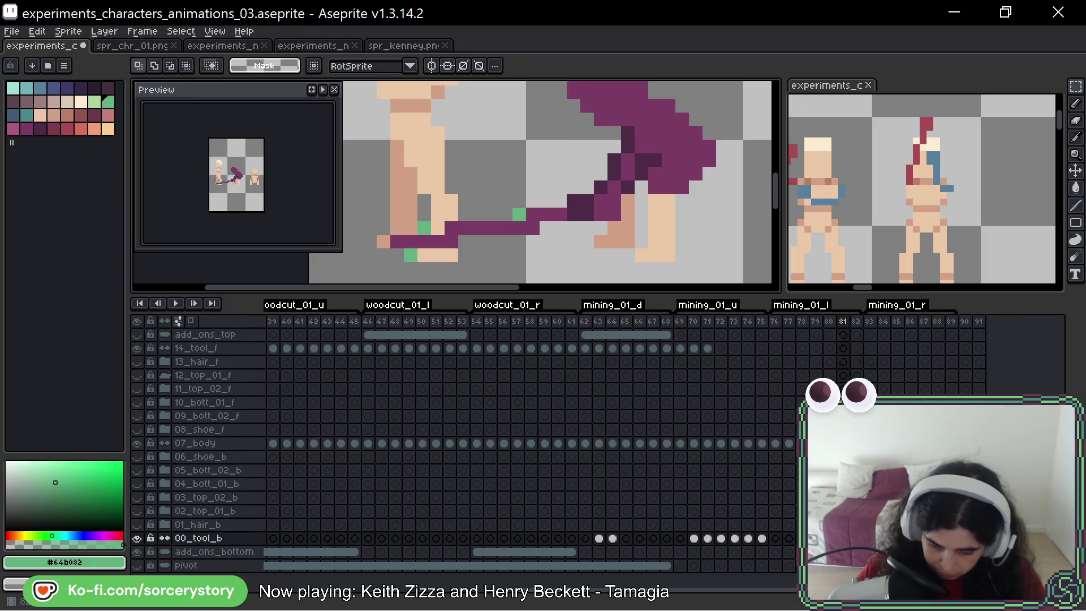
key("Right")
key("Left")
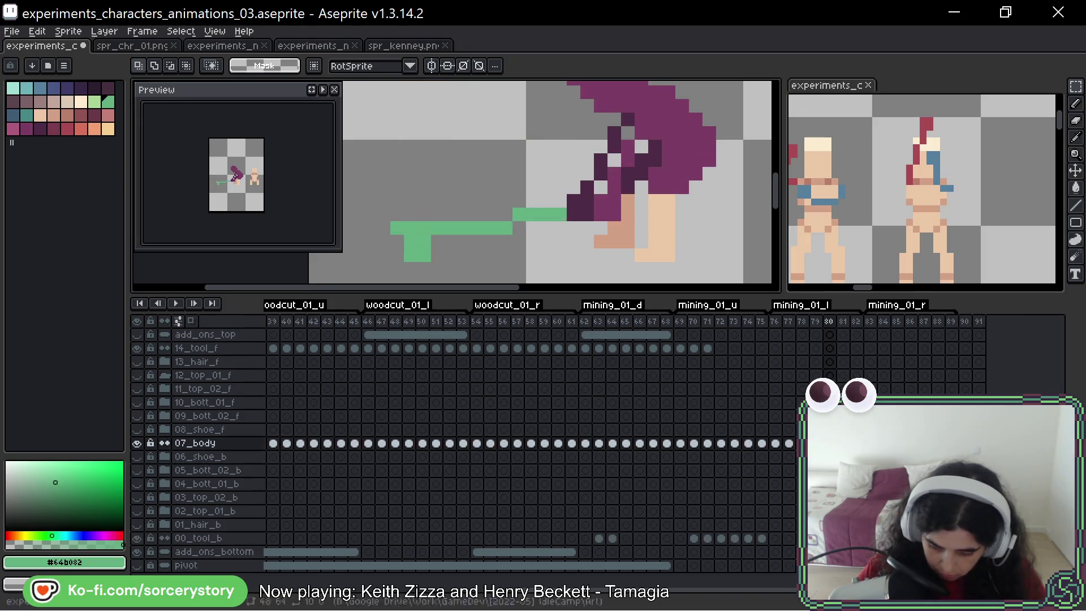
scroll(554, 143, "down", 2)
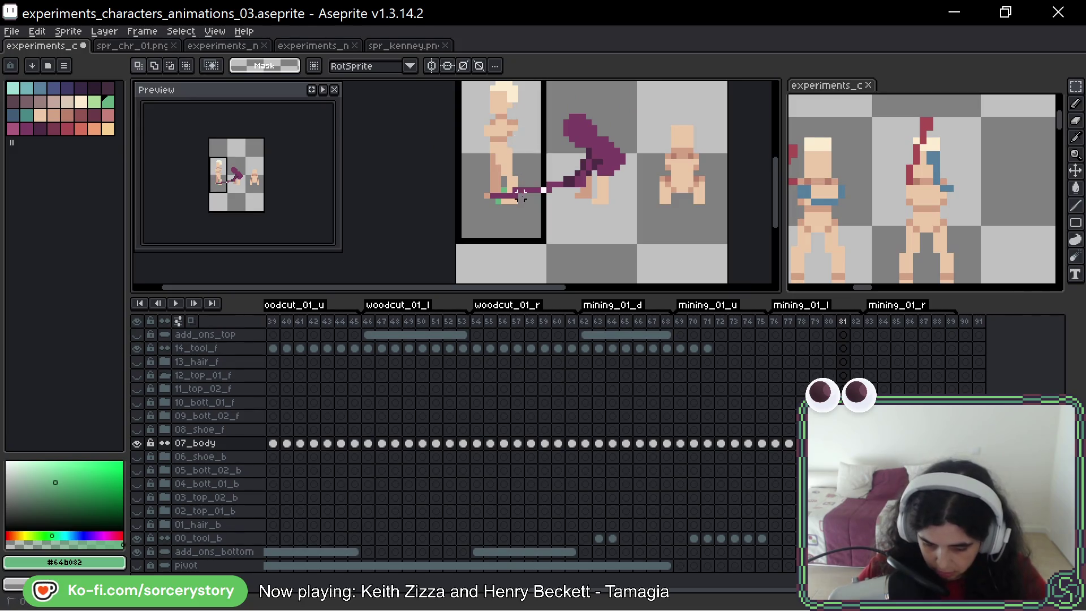
scroll(537, 174, "up", 3)
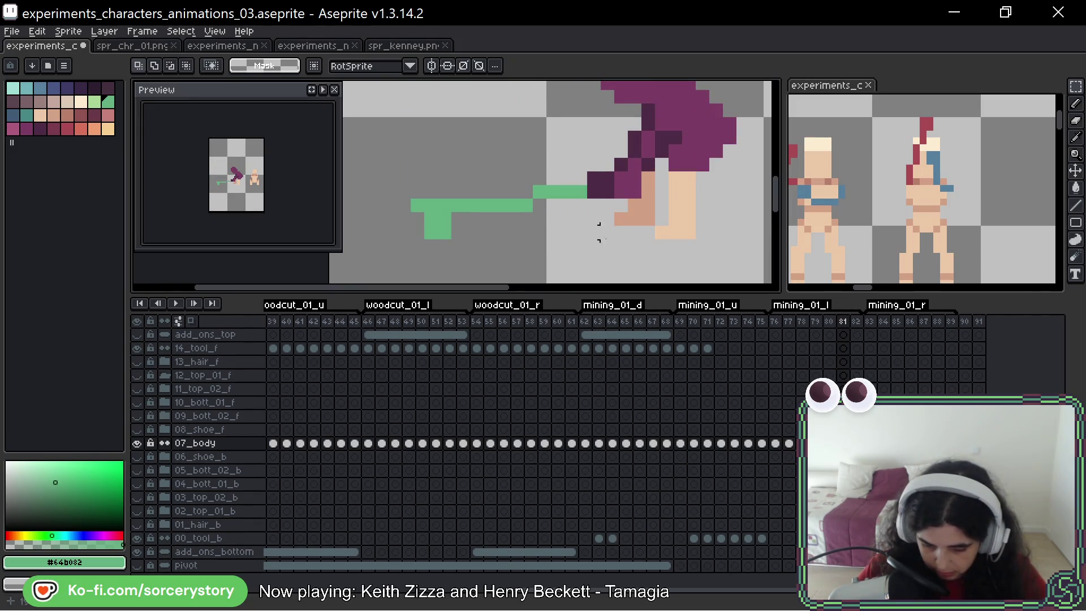
Step: Undo the stray purple stroke over the shaft on frame 82 and stay on frame 82
key("Right")
key("ctrl+z")
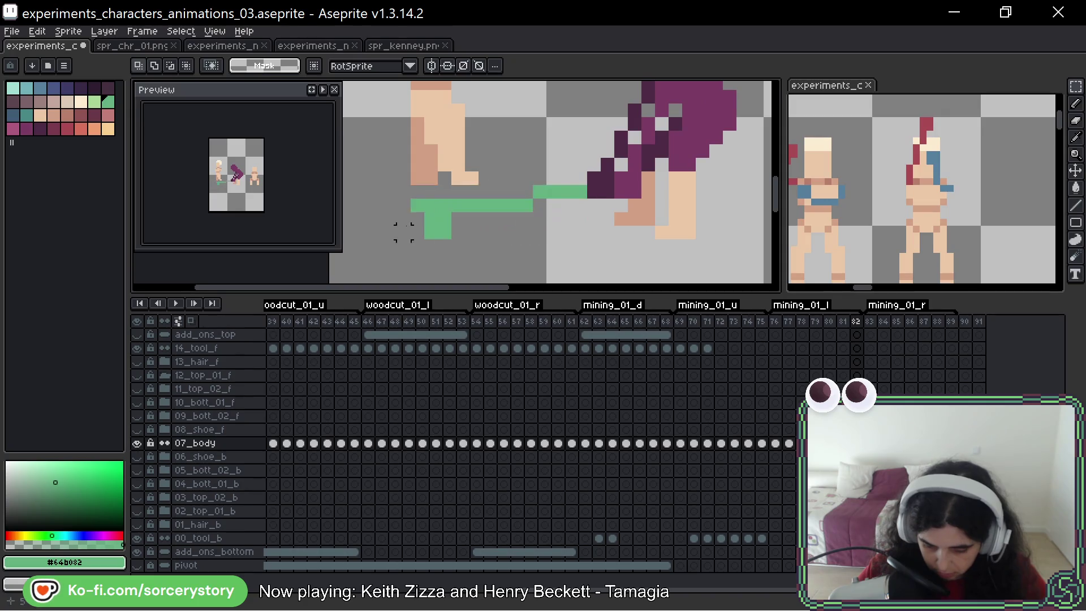
scroll(441, 181, "down", 2)
key("Left")
scroll(456, 177, "up", 1)
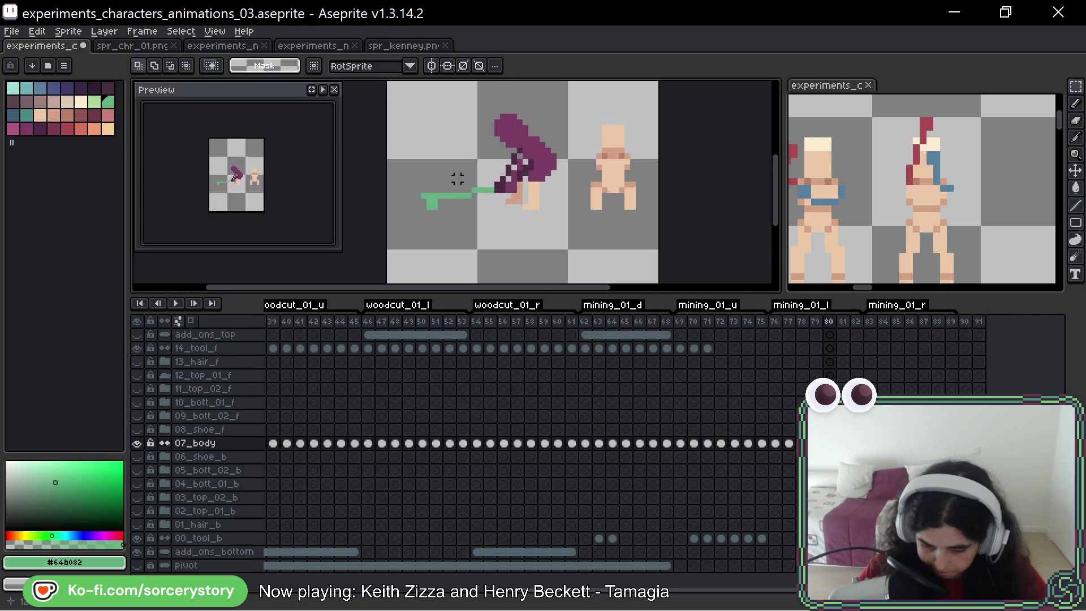
key("Right")
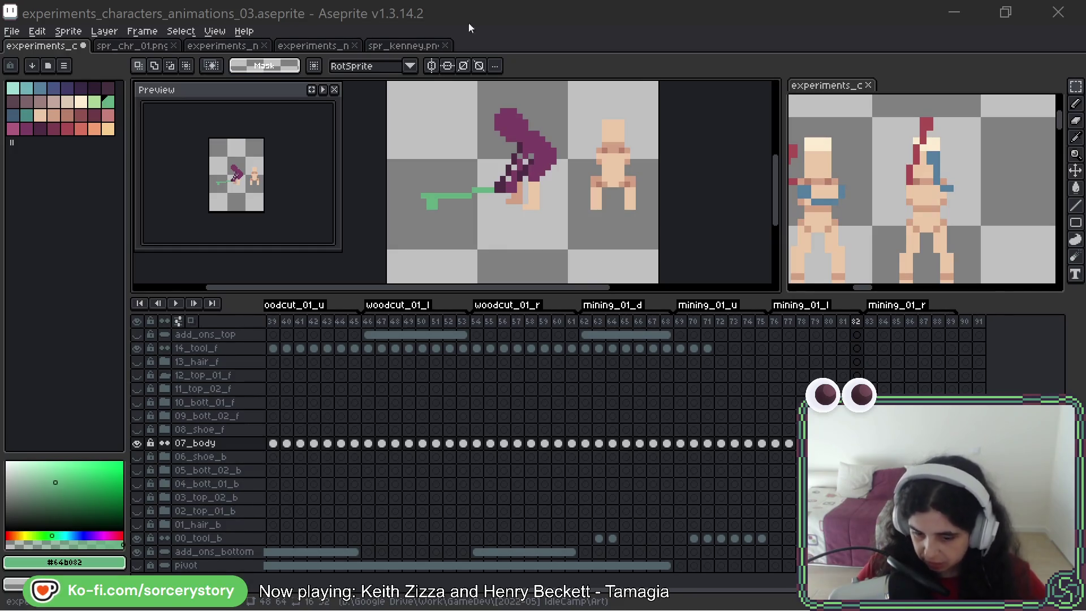
left_click(618, 70)
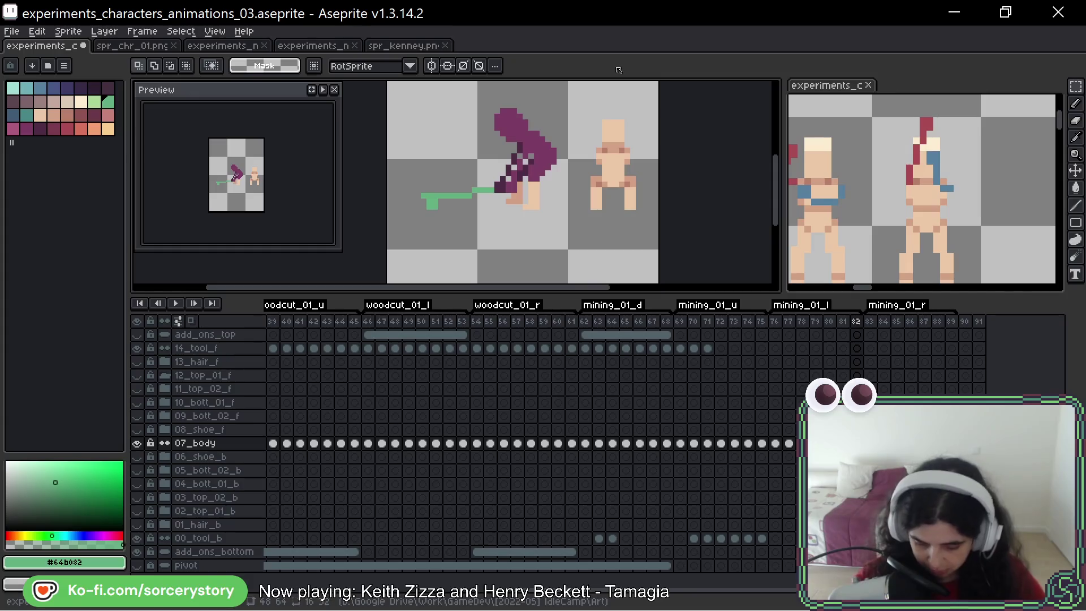
Step: Step back through mining frames 82 to 76, comparing neighbouring poses, and stop on frame 77
left_click_drag(616, 117, 634, 148)
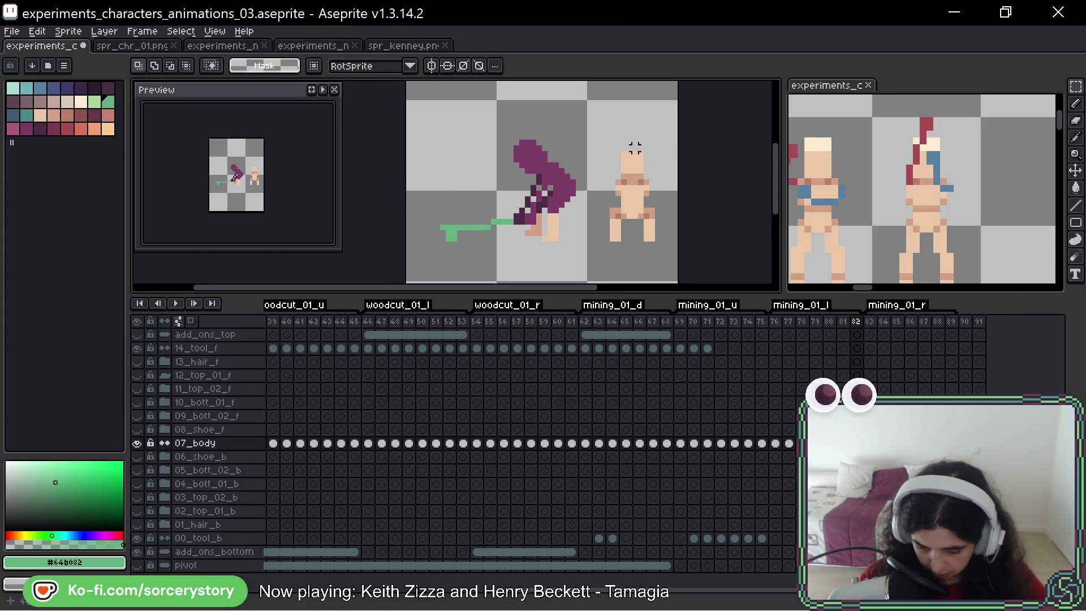
key("comma")
key("comma")
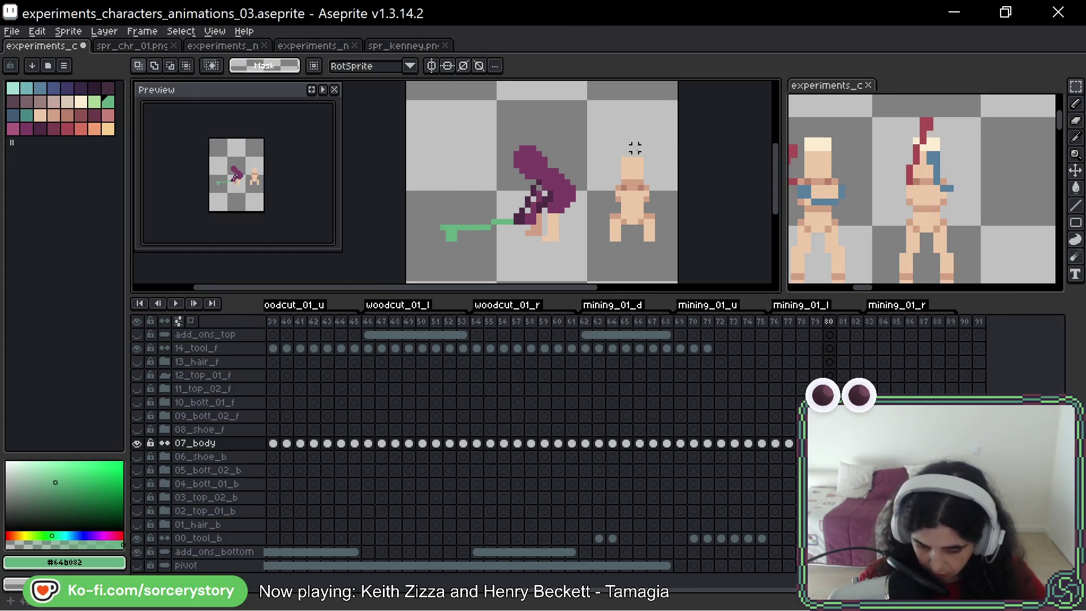
key("comma")
key("period")
key("comma")
key("period")
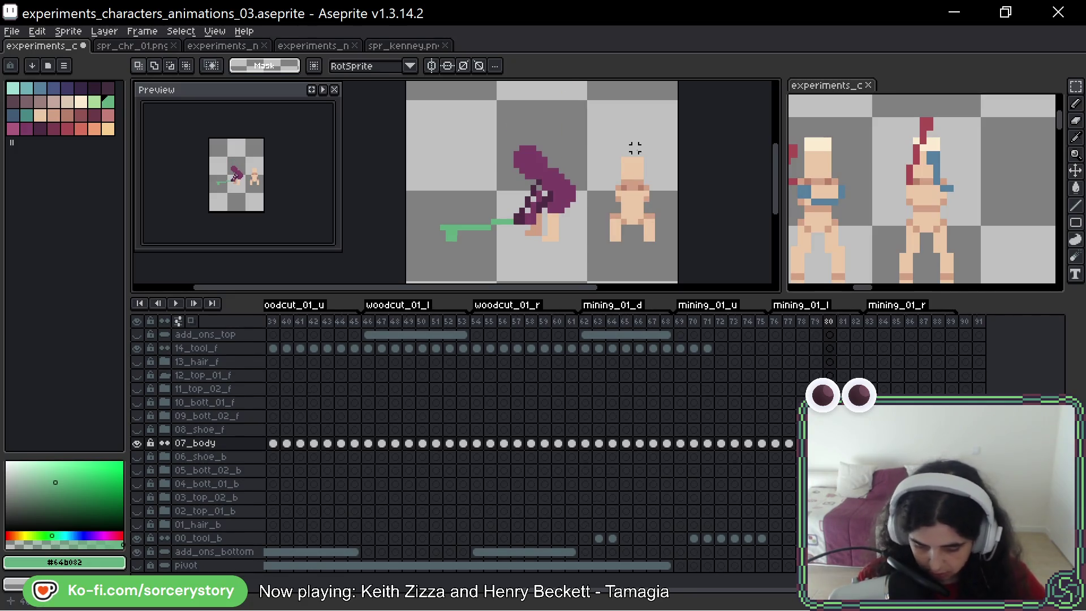
key("comma")
key("comma")
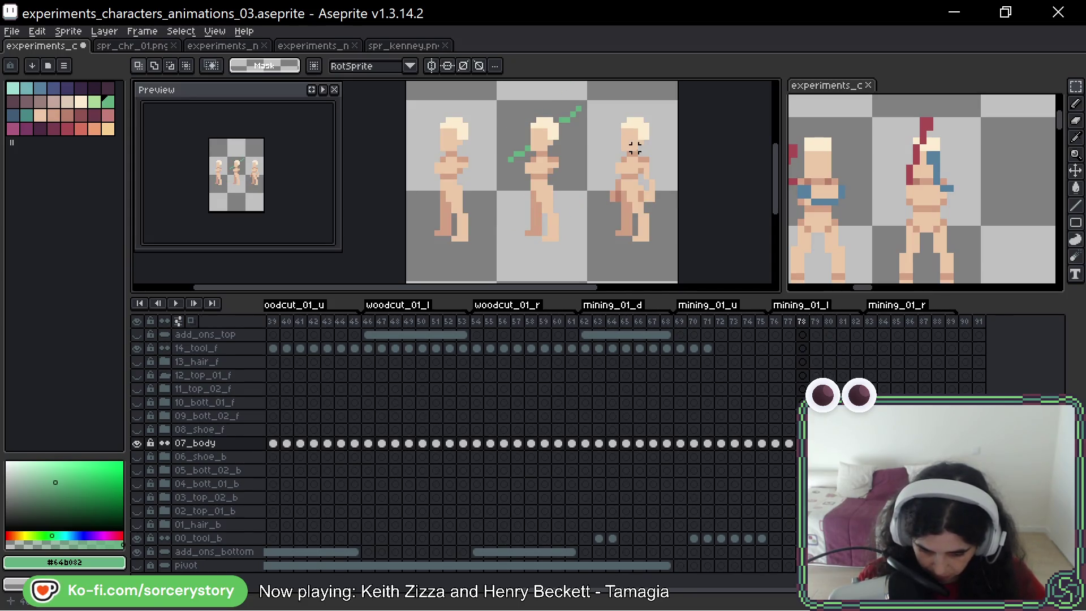
key("comma")
key("period")
key("comma")
key("period")
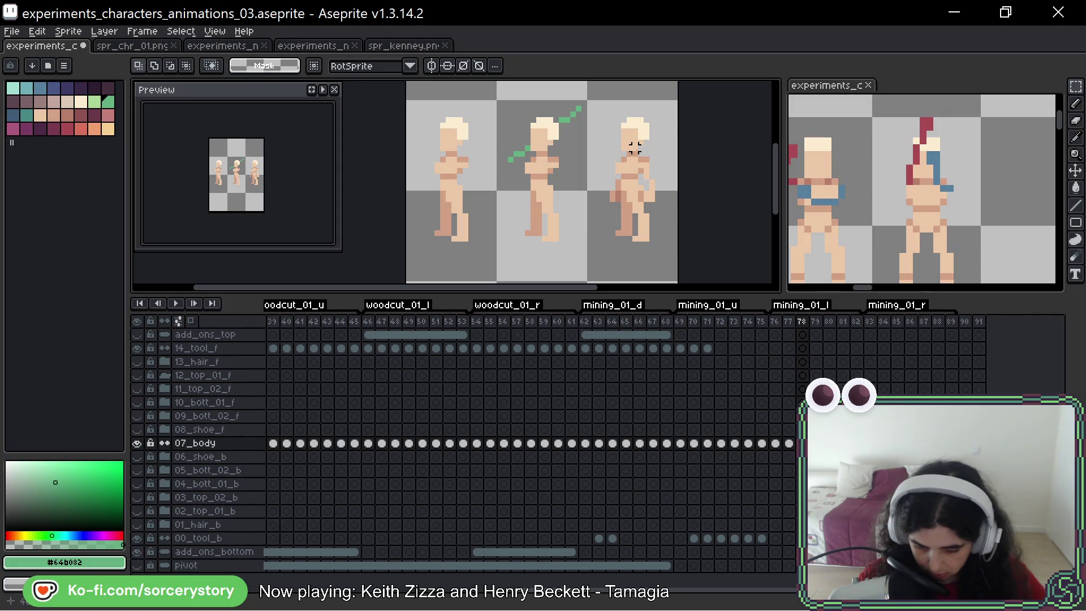
key("comma")
key("comma")
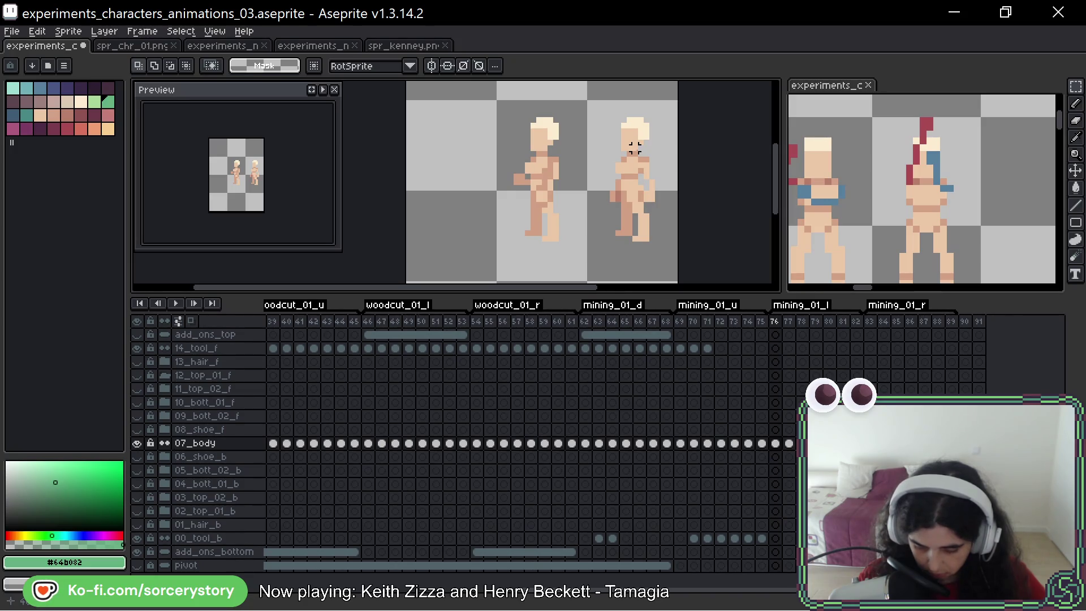
key("period")
key("period")
key("comma")
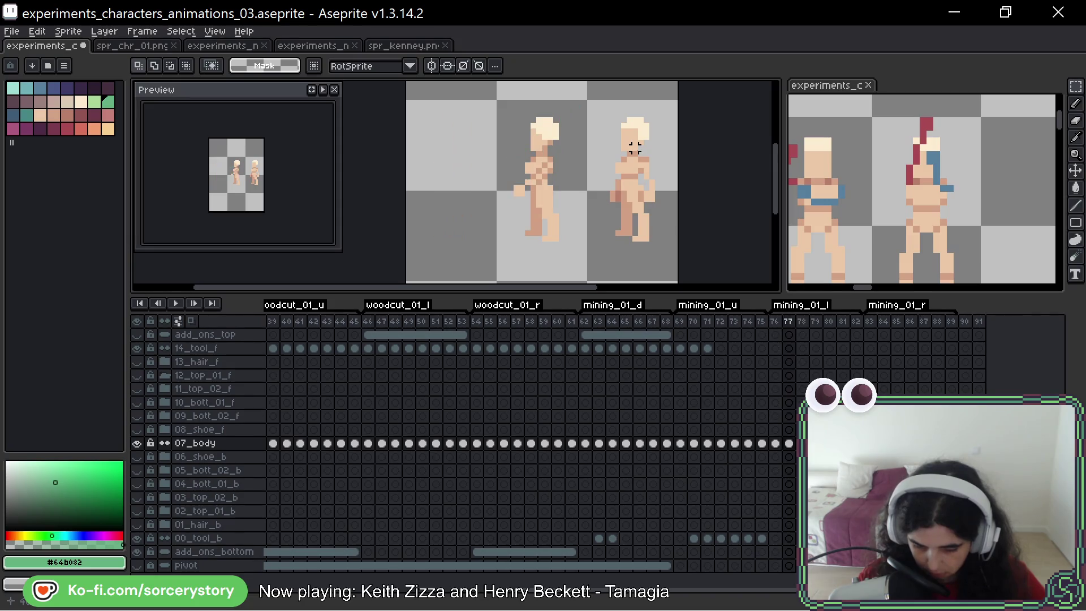
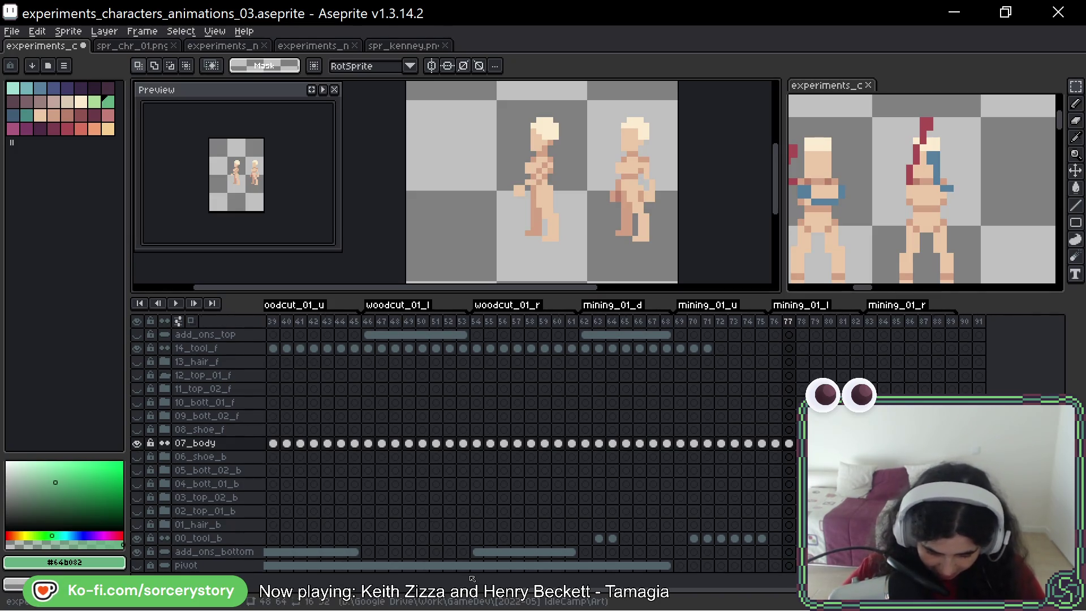
Step: Compare woodcut frames 46 and 47 on the tool layer
left_click(368, 444)
left_click(368, 348)
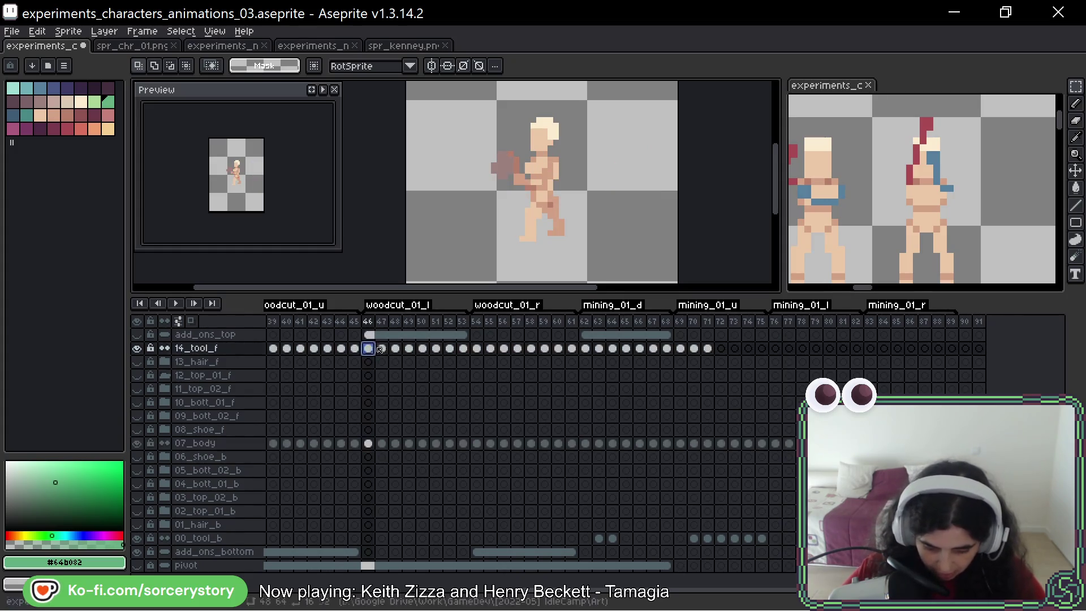
left_click(383, 349)
key("Left")
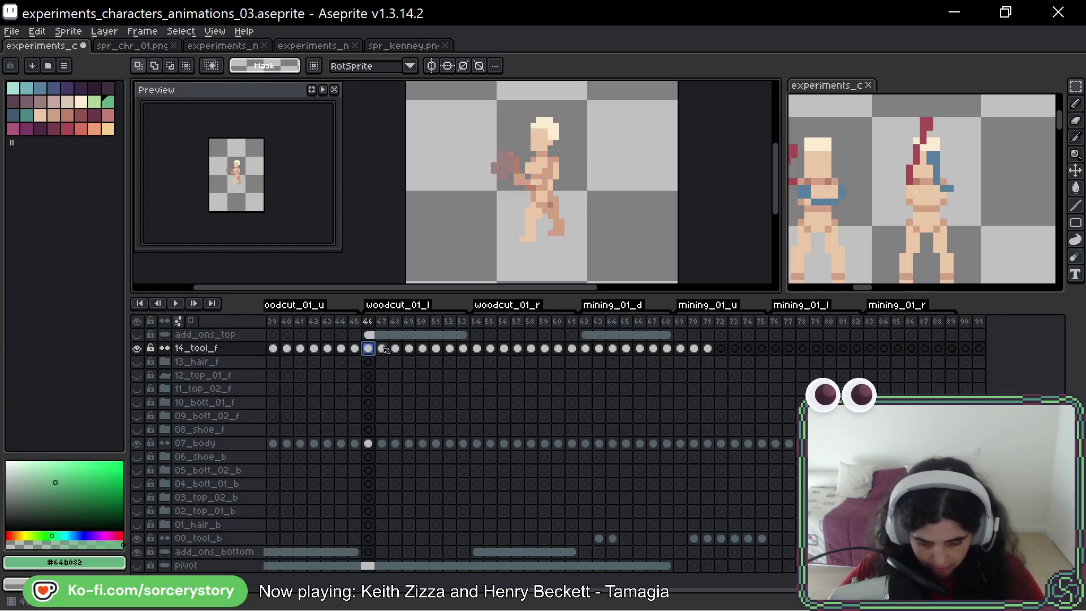
left_click(387, 354)
key("Left")
Step: Play the mining_01_l animation from frames 76–77, then select frame 76 on the front tool layer
left_click(775, 538)
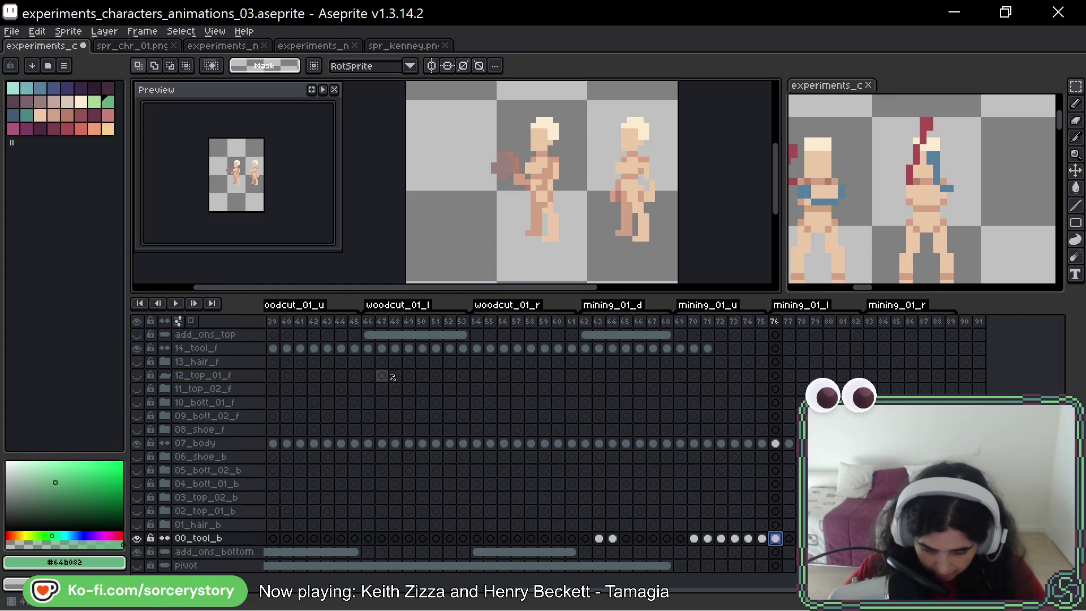
left_click(382, 348)
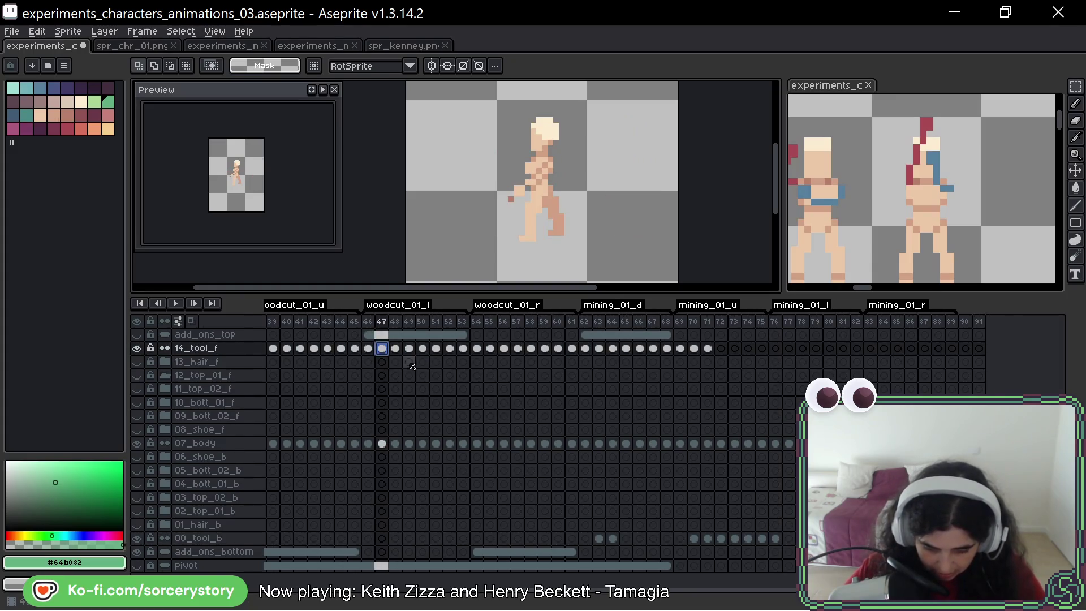
left_click(789, 537)
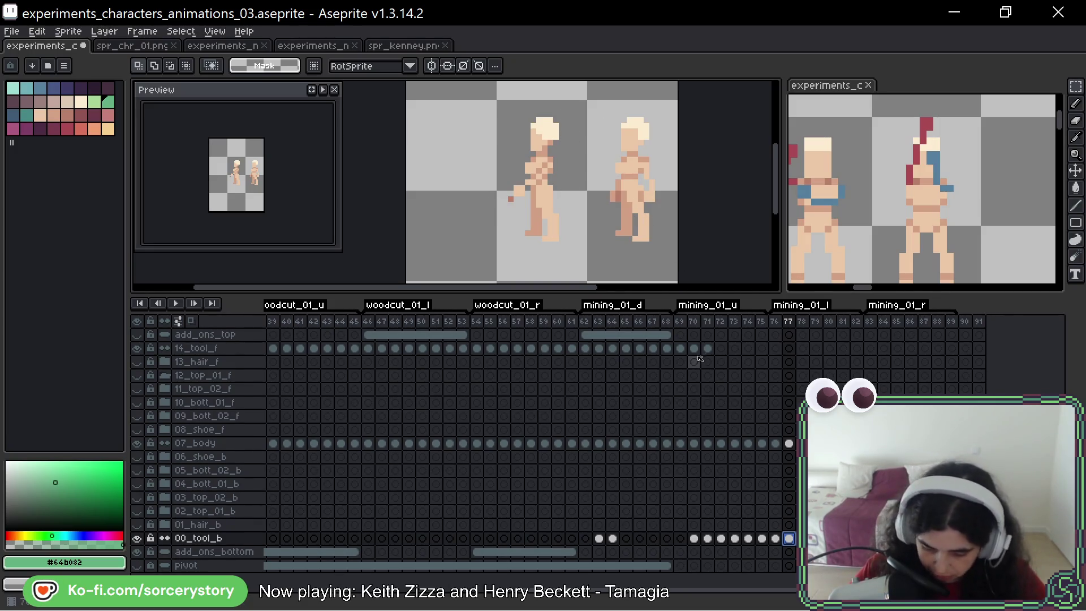
key("Return")
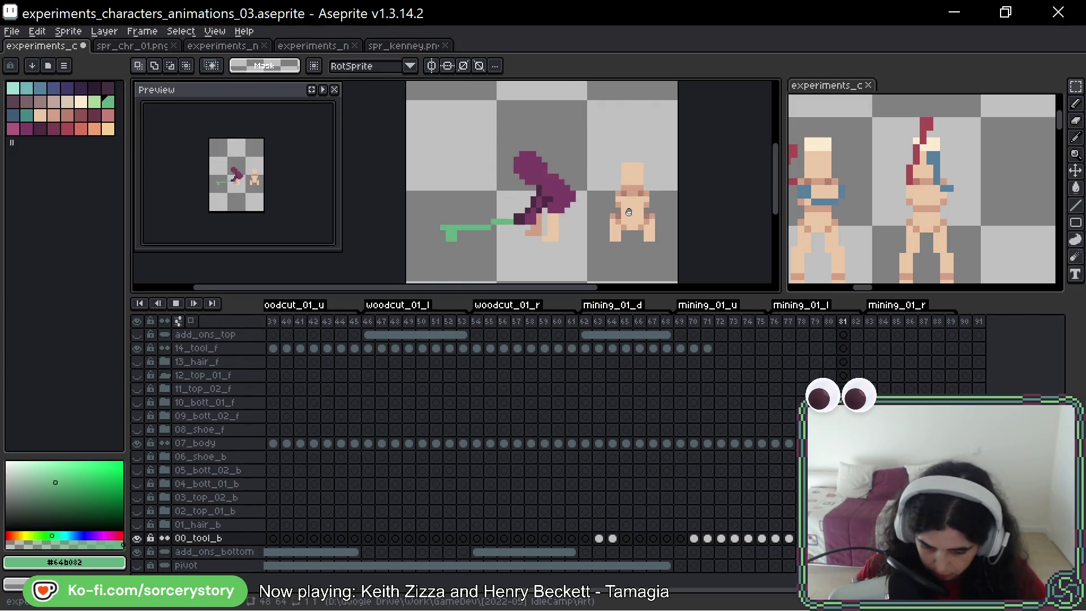
scroll(628, 213, "down", 2)
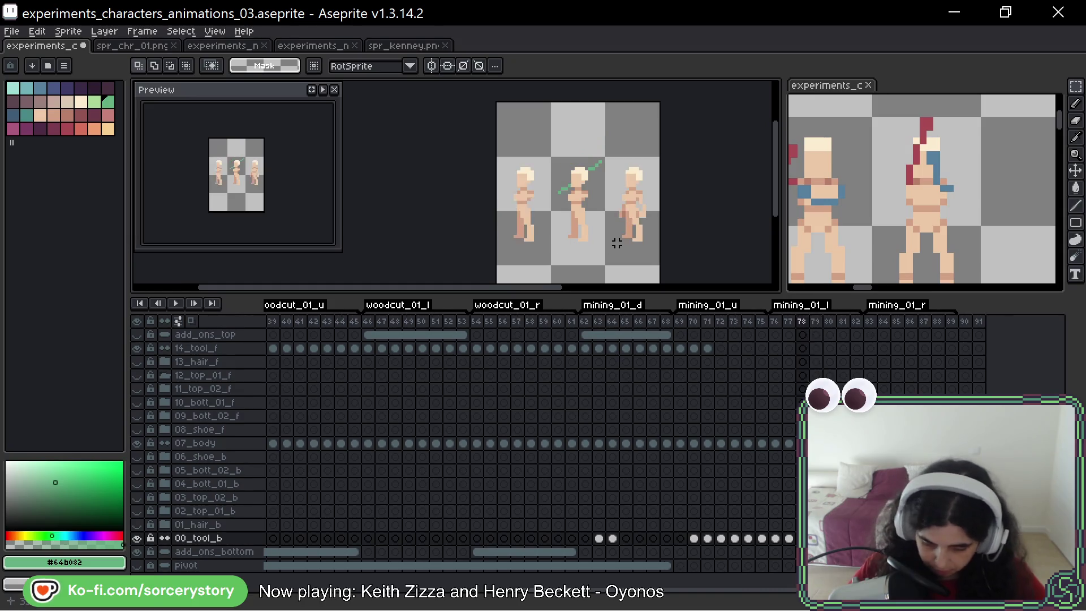
scroll(616, 242, "up", 2)
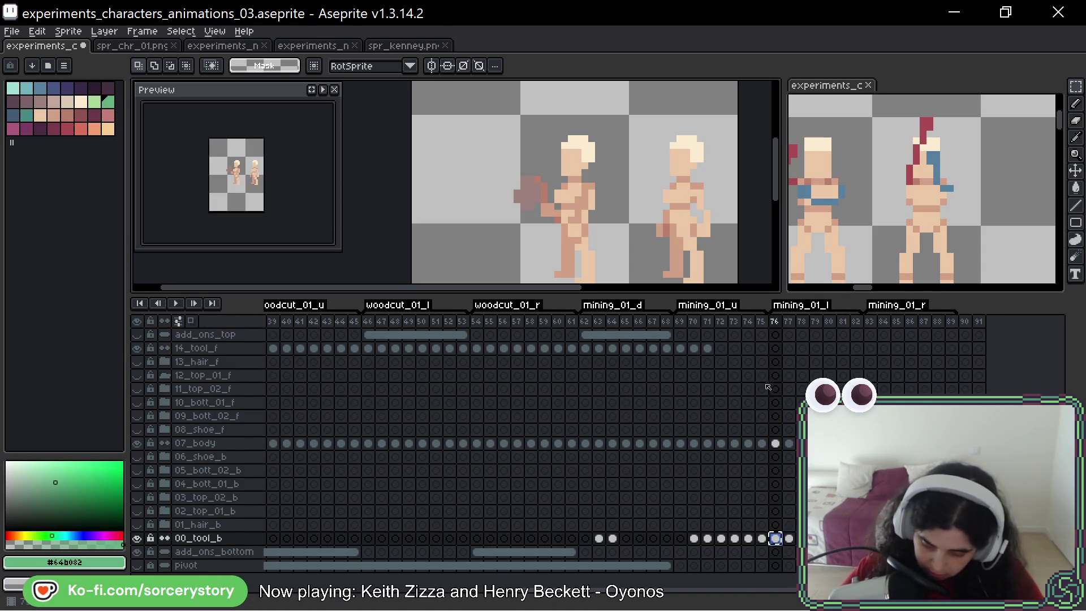
left_click(777, 349)
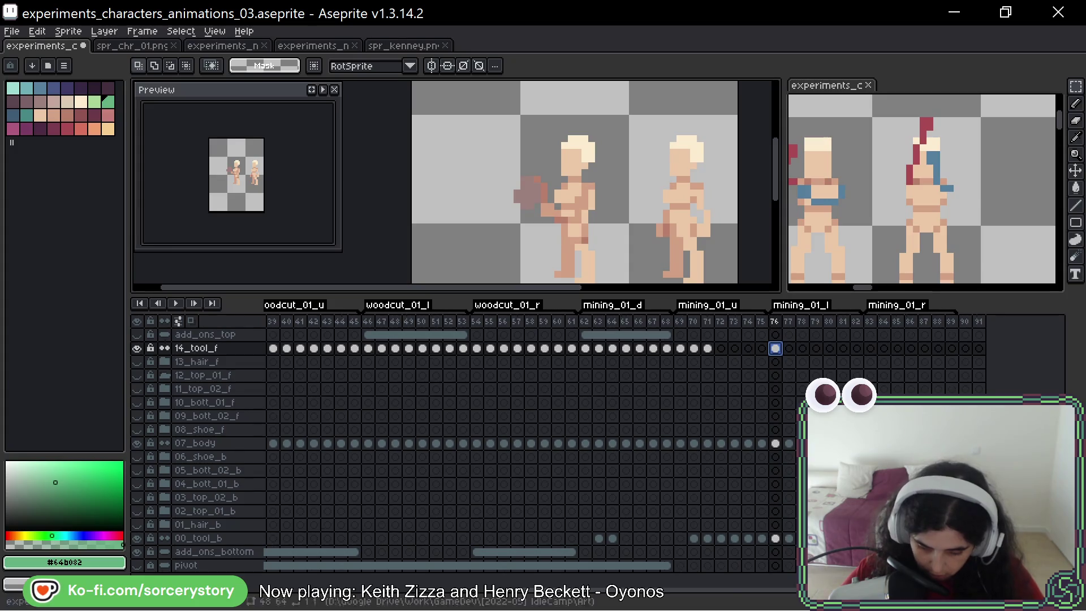
left_click_drag(487, 122, 557, 212)
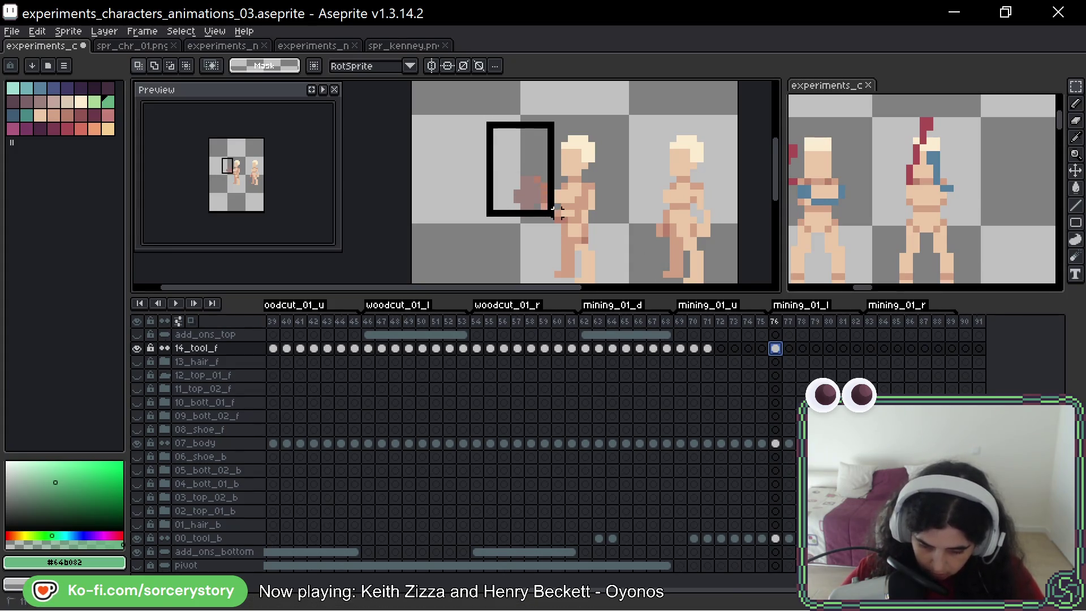
key("ctrl+z")
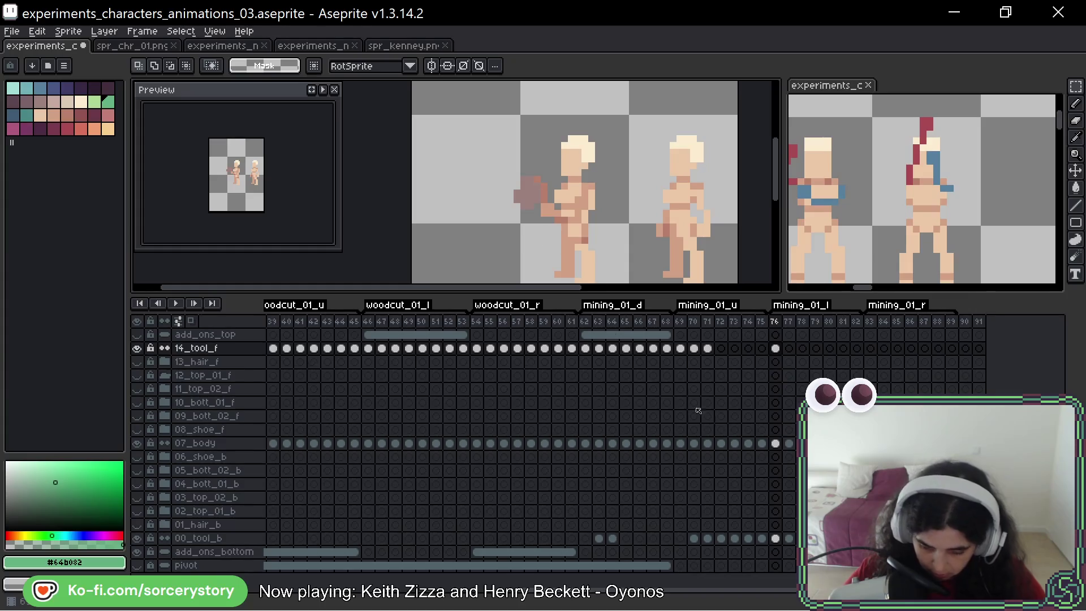
left_click(776, 539)
left_click_drag(549, 203, 625, 250)
left_click(623, 246)
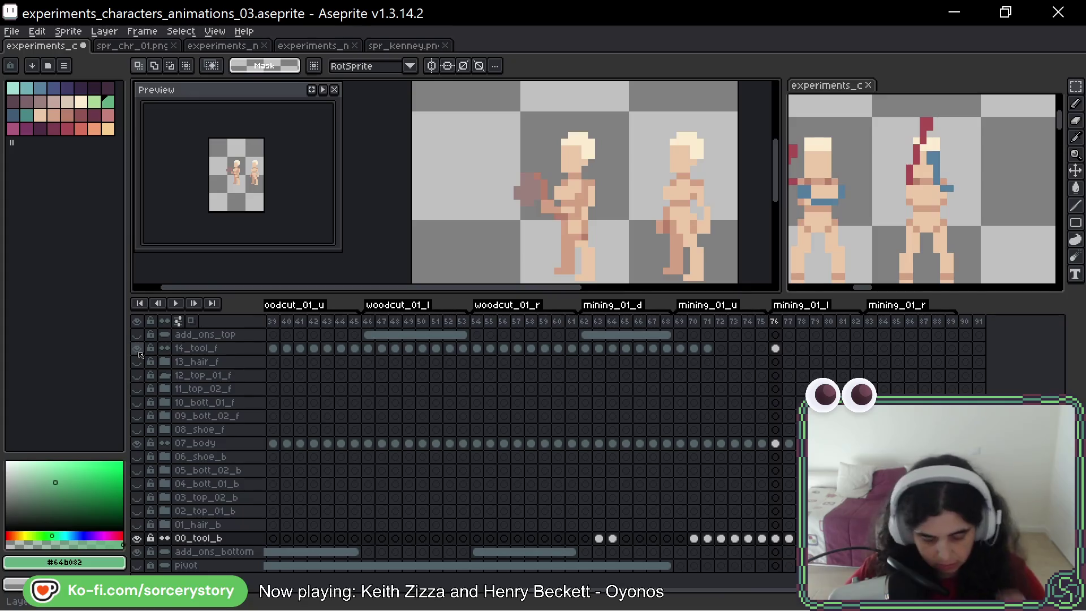
scroll(526, 179, "up", 2)
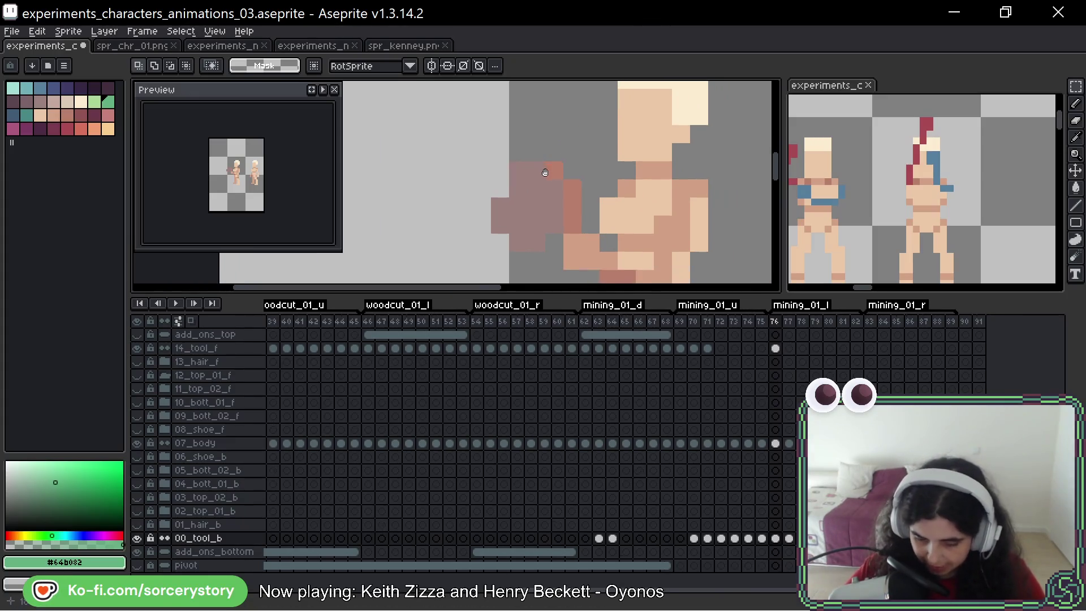
Step: With the pencil, sample blue #4a5786 from the frame 63 pickaxe, then return to frame 76
key("ctrl+z")
key("b")
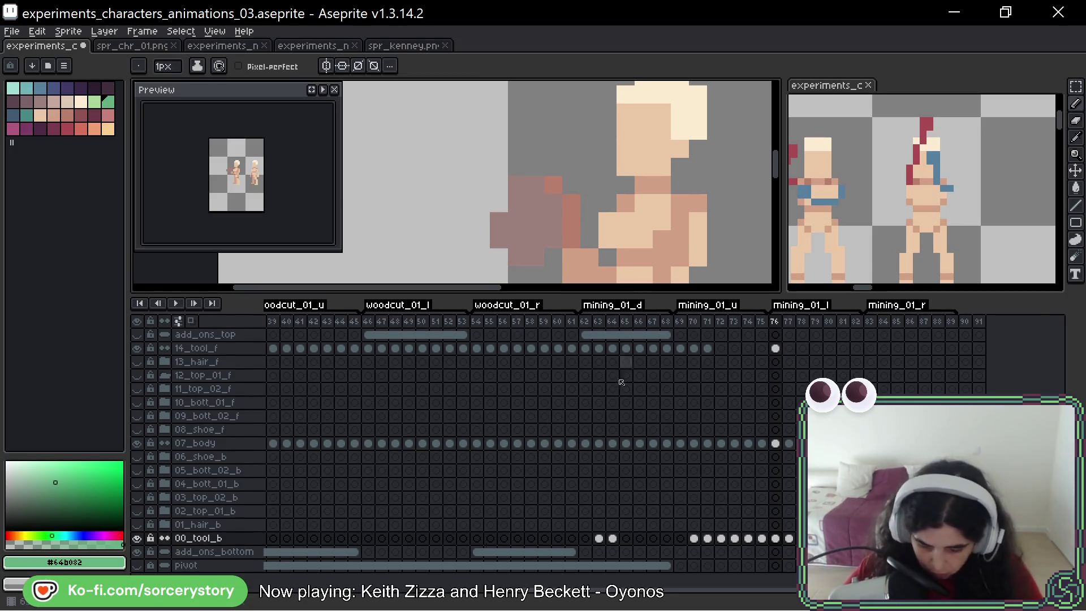
left_click(587, 444)
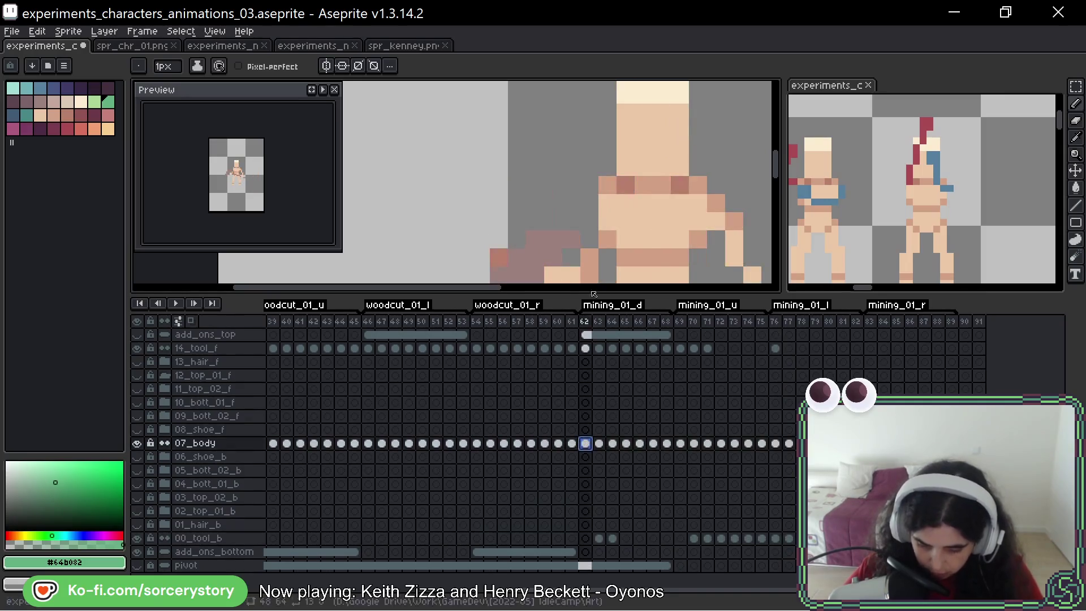
left_click(599, 443)
key("i")
left_click(524, 201)
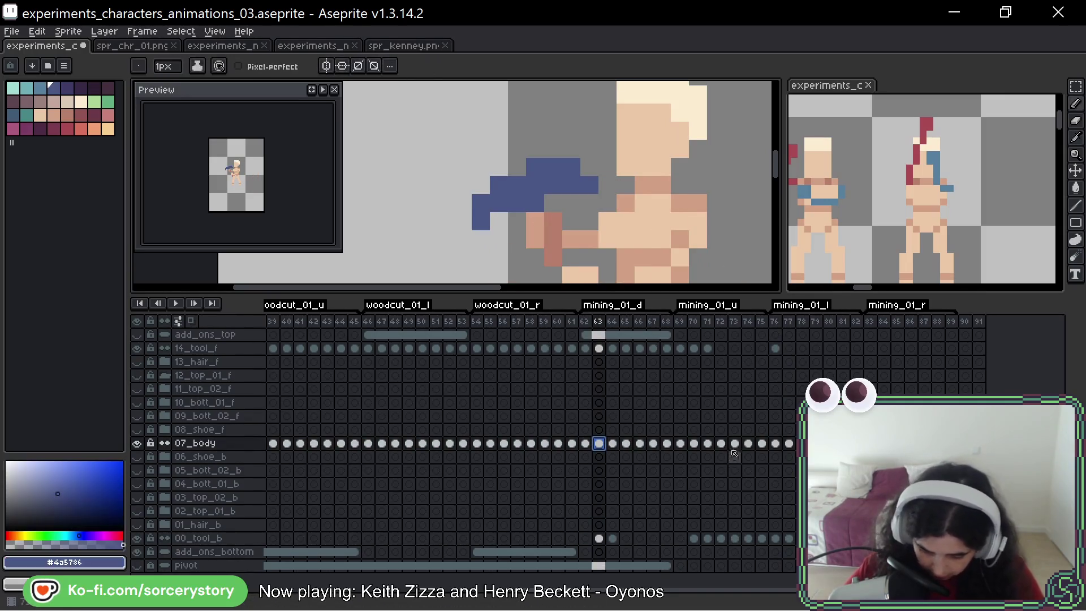
left_click(774, 347)
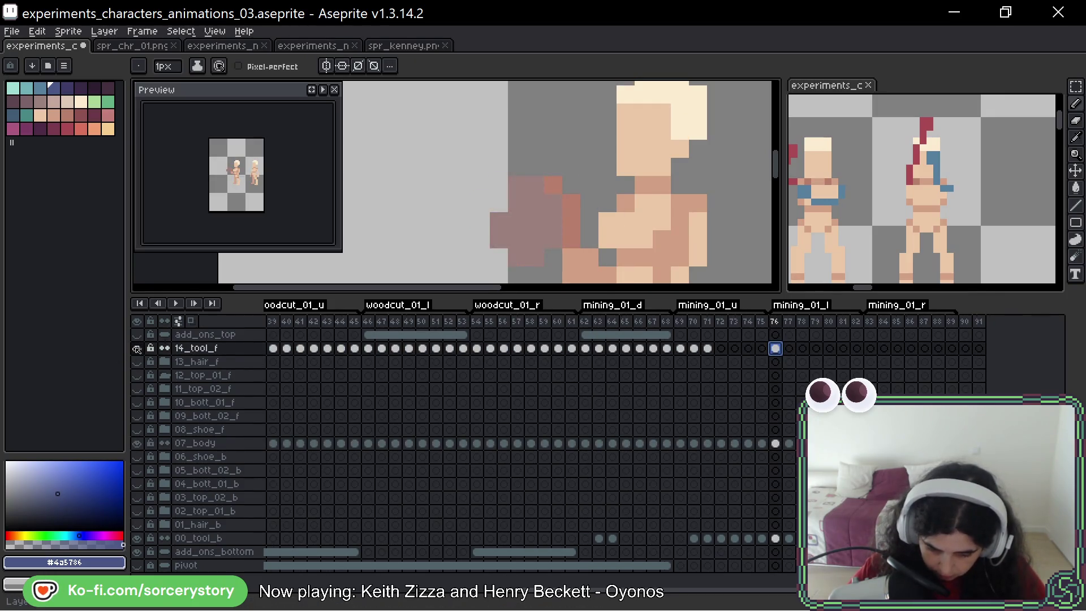
left_click(775, 538)
Step: Paint the blue pickaxe head over the brown tool, left of the body
scroll(560, 203, "down", 1)
left_click(562, 200)
key("ctrl+z")
left_click(542, 201)
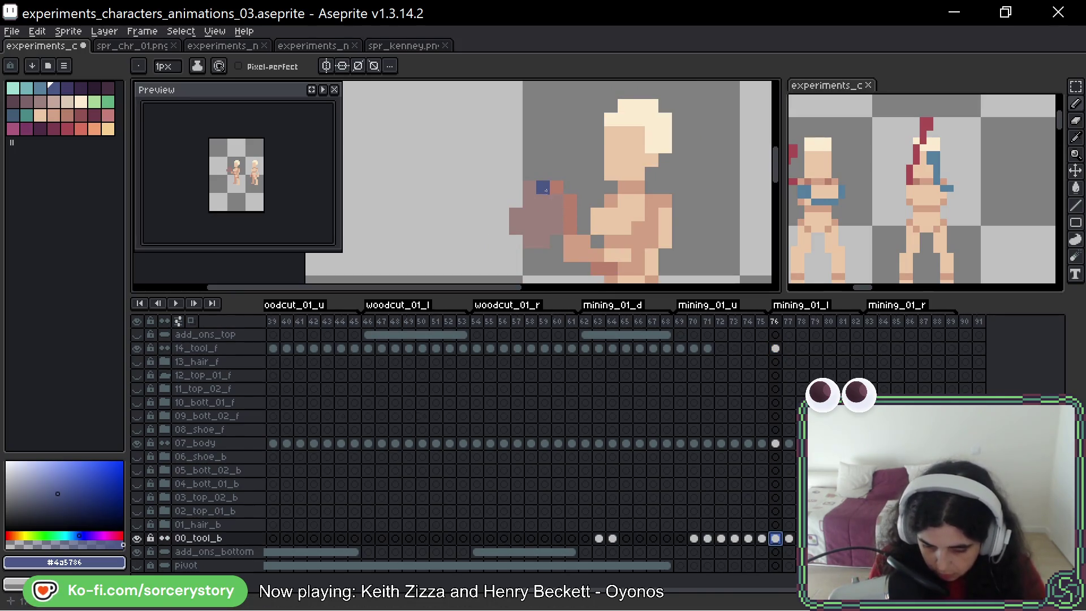
left_click_drag(545, 190, 507, 279)
left_click_drag(558, 203, 510, 276)
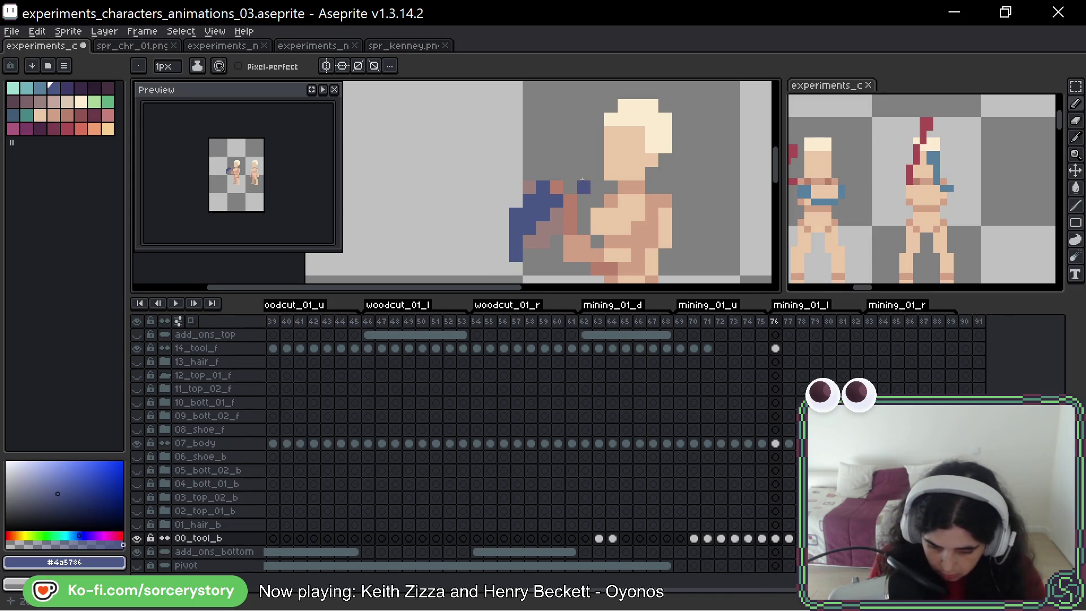
key("ctrl+z")
left_click(588, 177)
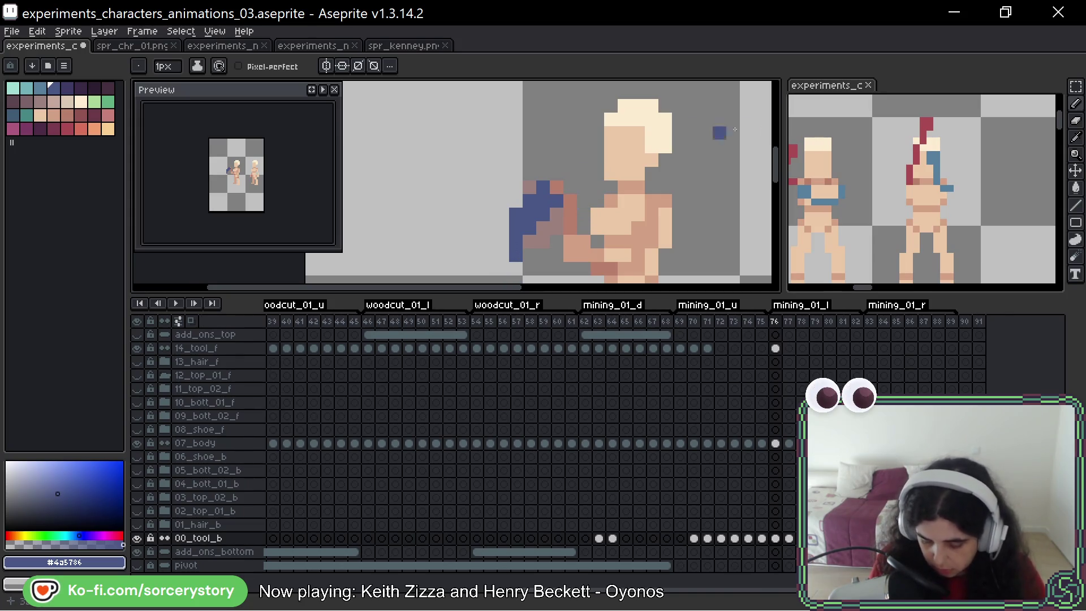
key("ctrl+z")
left_click_drag(549, 210, 485, 232)
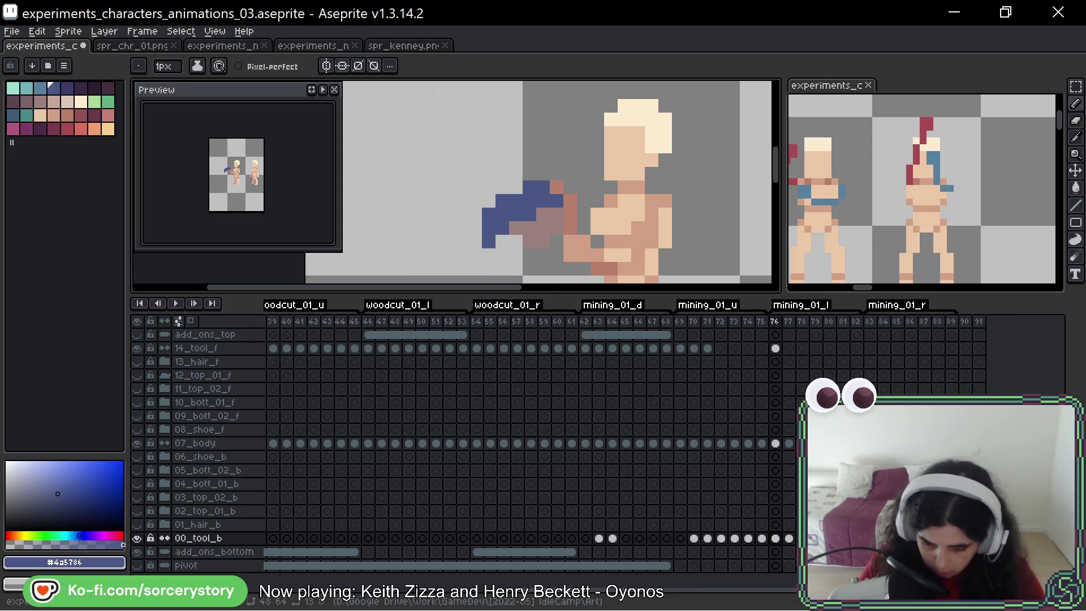
Step: Paint the hand pixel blue to start the pickaxe handle
scroll(594, 227, "down", 2)
scroll(604, 236, "up", 3)
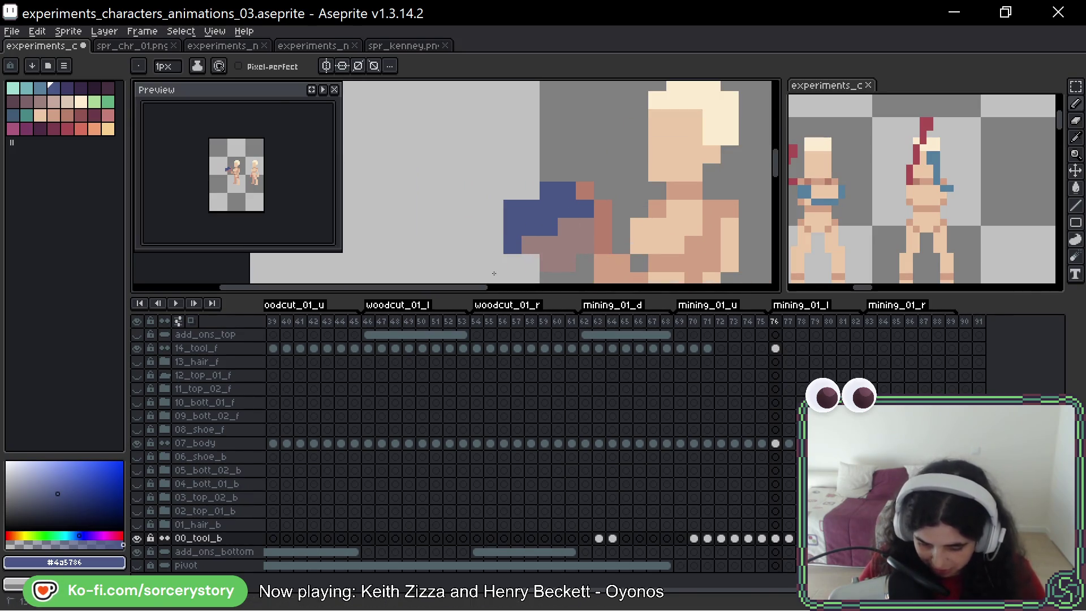
mouse_move(603, 191)
left_mouse_down()
mouse_move(566, 172)
mouse_move(634, 173)
mouse_move(610, 191)
mouse_move(639, 191)
left_mouse_up()
key("ctrl+z")
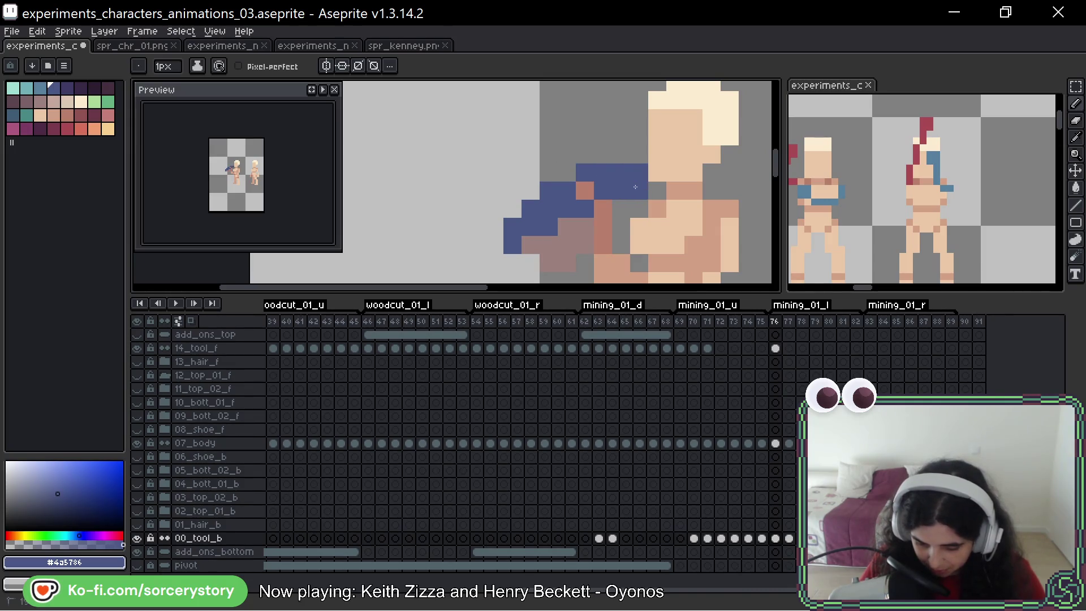
left_click(583, 194)
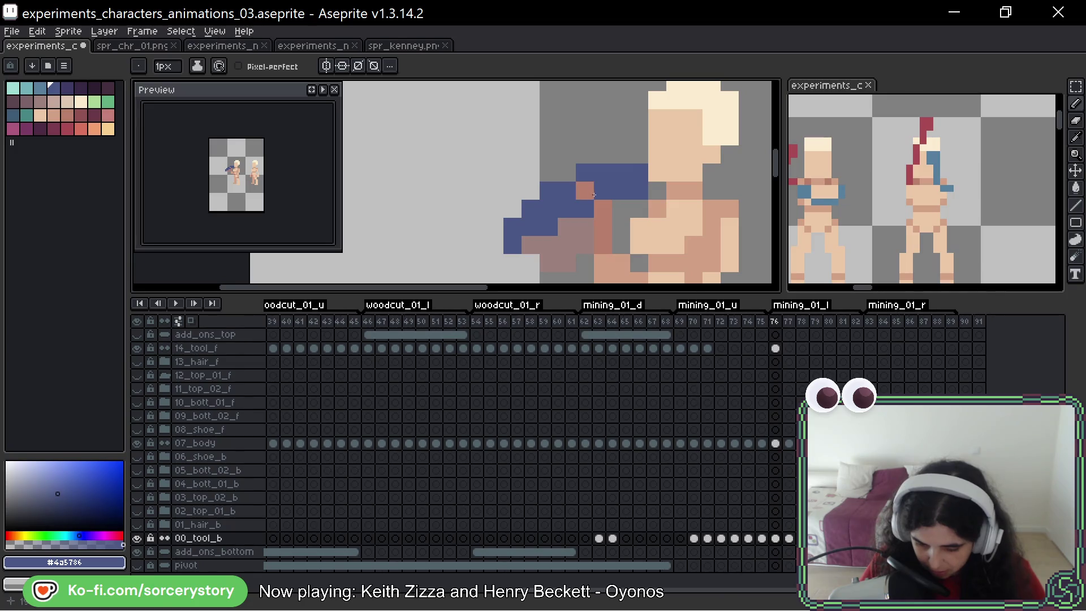
scroll(592, 201, "down", 5)
scroll(567, 188, "up", 4)
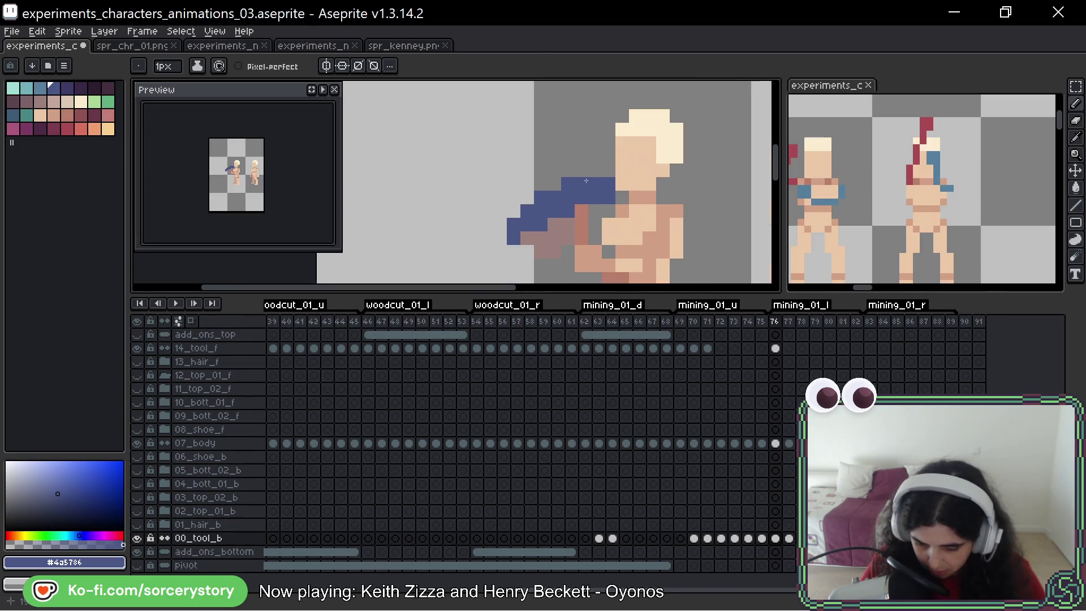
scroll(551, 267, "down", 3)
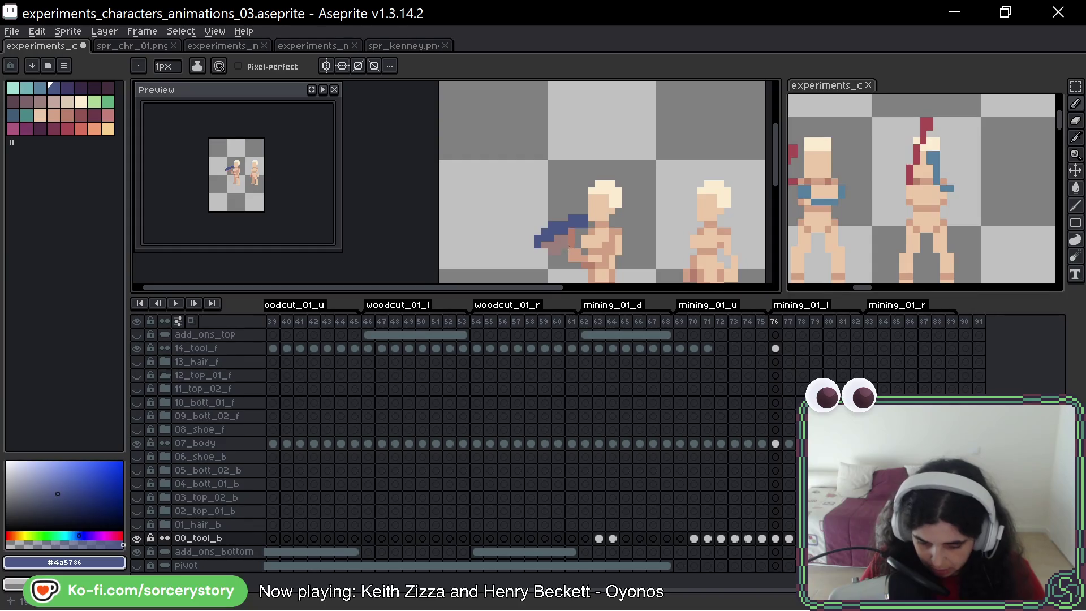
scroll(499, 213, "up", 4)
Step: Erase stray blue and arm-tip pixels and add a lower handle pixel
right_click(523, 223)
left_click(559, 241)
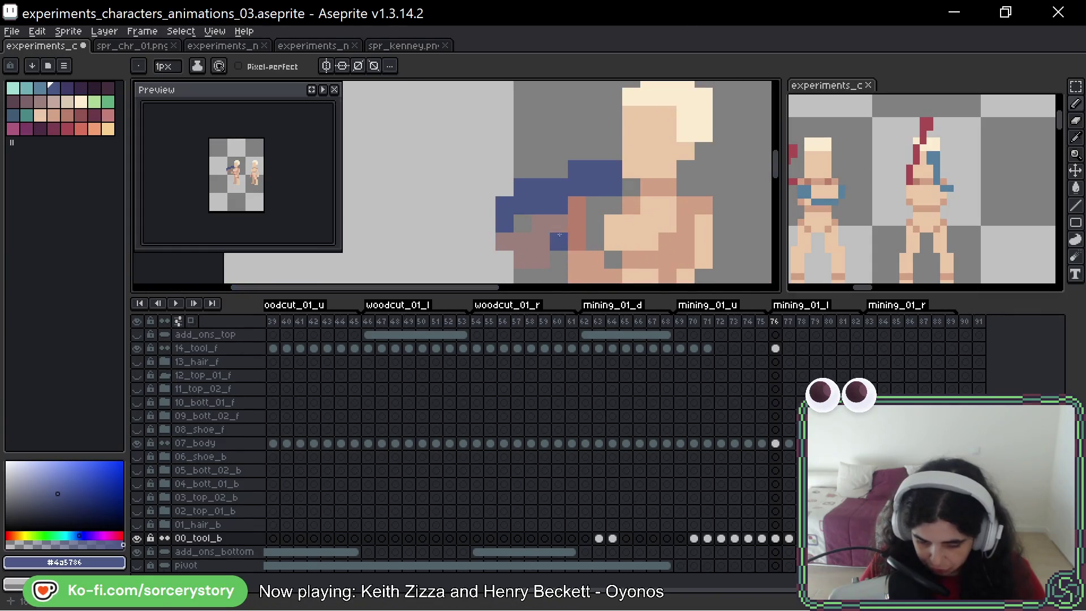
right_click(504, 223)
right_click(504, 242)
scroll(526, 252, "down", 1)
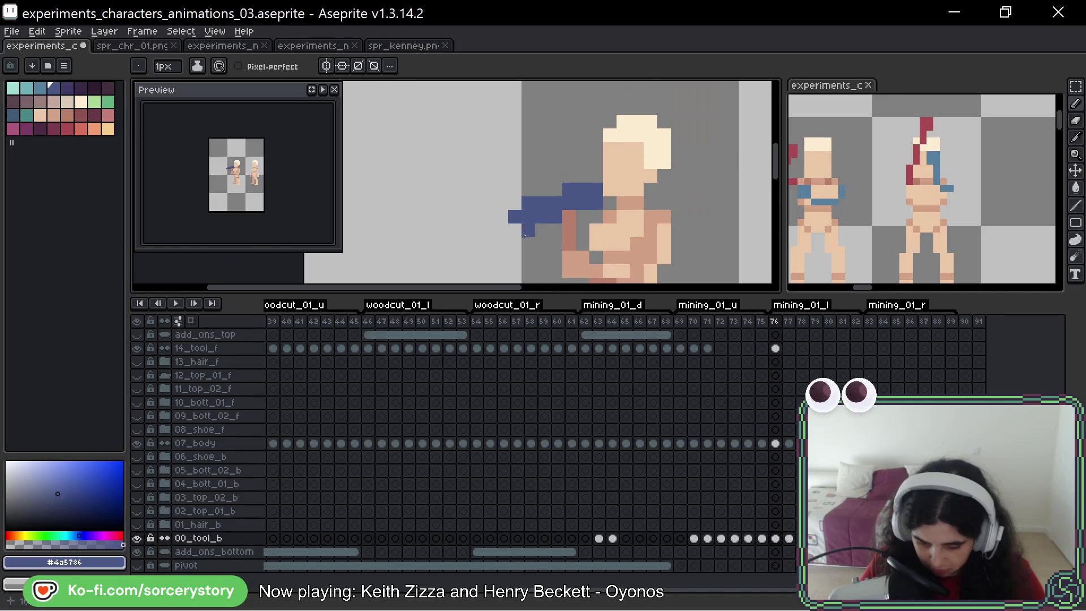
scroll(571, 235, "down", 2)
scroll(609, 233, "down", 1)
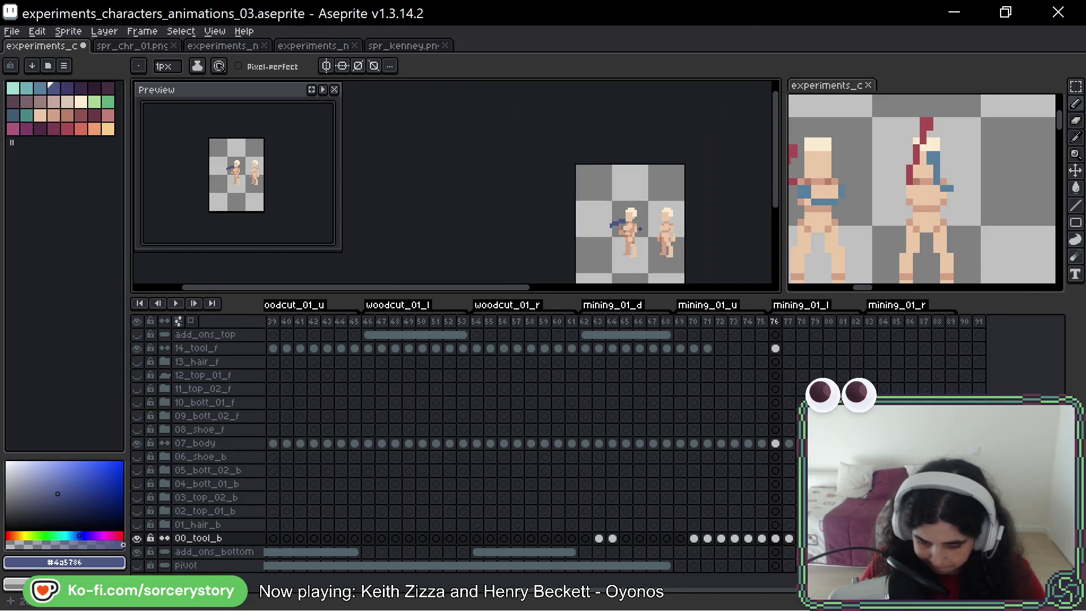
scroll(608, 233, "up", 1)
scroll(609, 233, "up", 2)
Step: Undo the arm shift, resample the pickaxe blue, and fix pixels below the head
key("alt")
left_click_drag(670, 198, 656, 205)
key("ctrl+z")
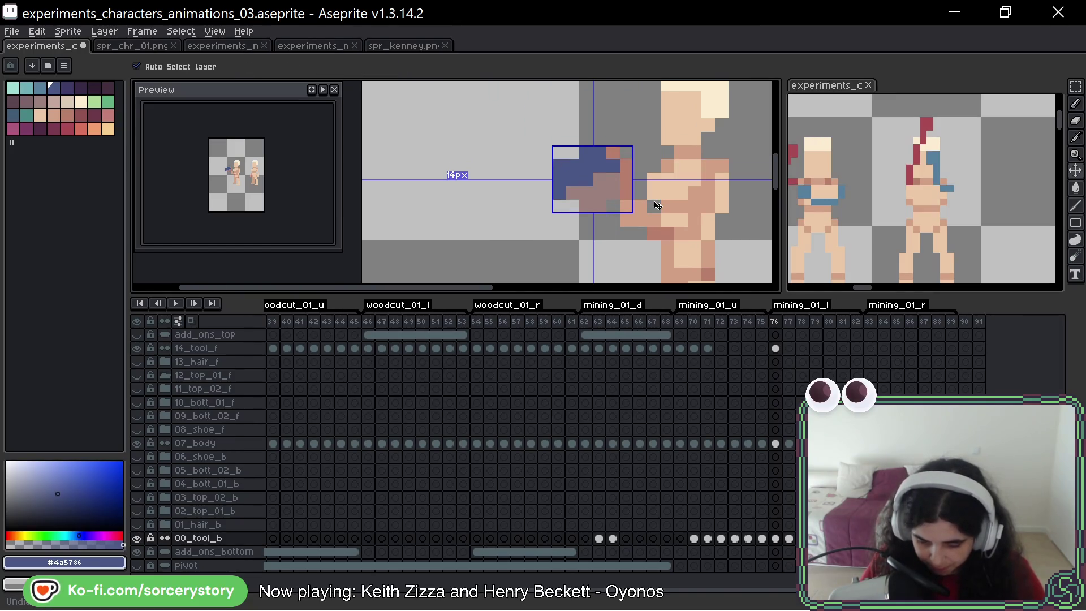
left_click(612, 176, "alt")
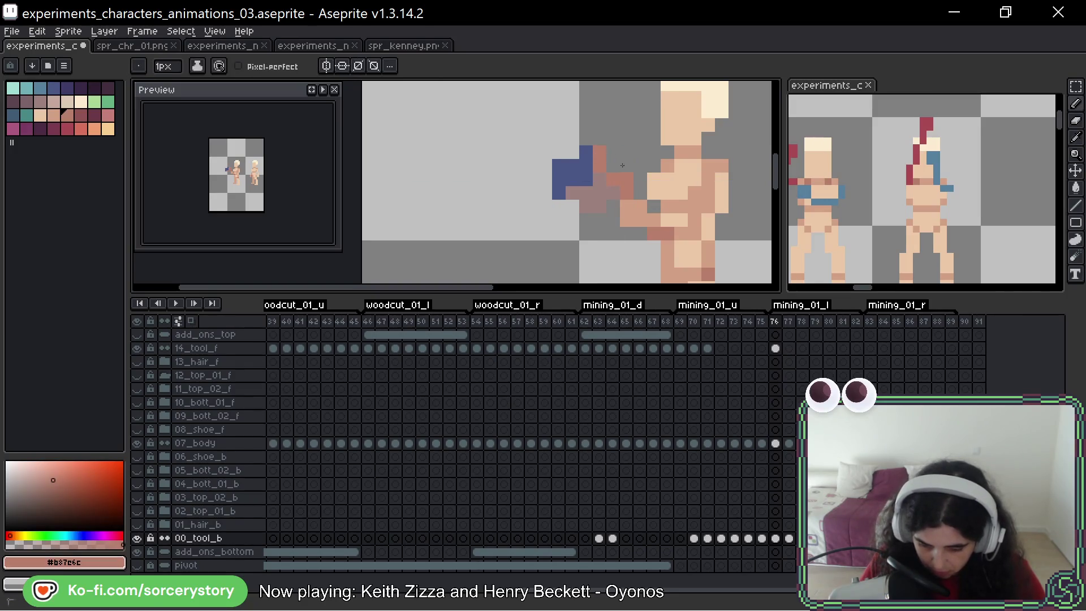
left_click(588, 164, "alt")
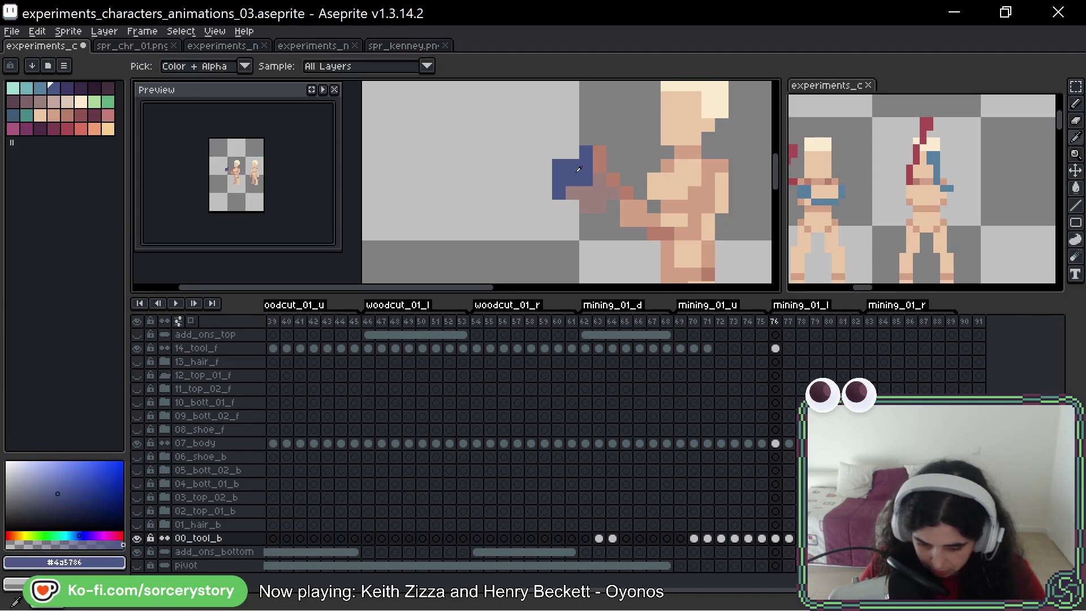
left_click(559, 205)
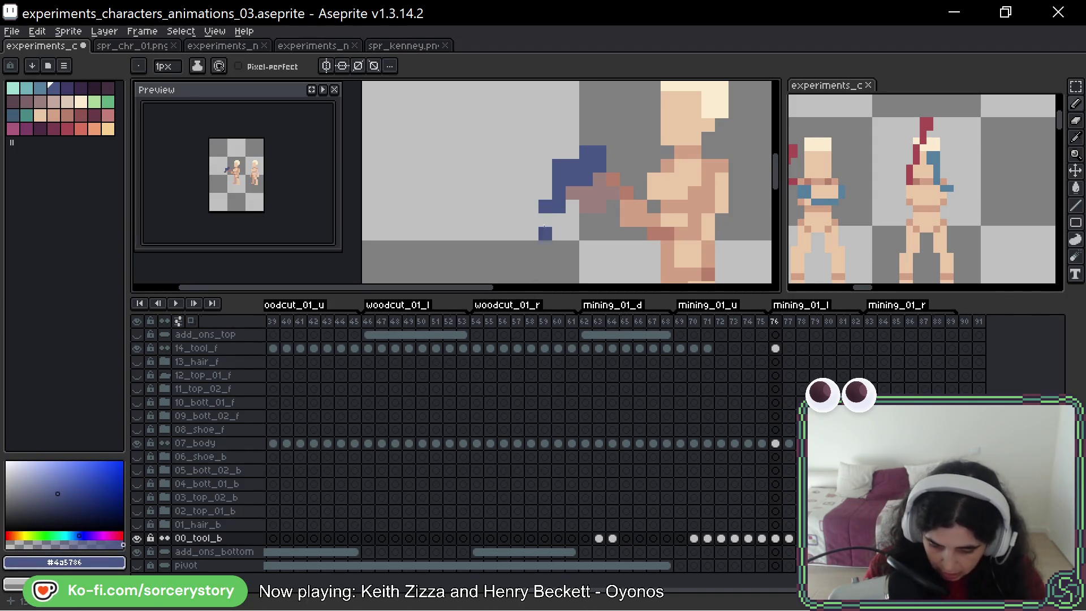
right_click(559, 165)
left_click(546, 182)
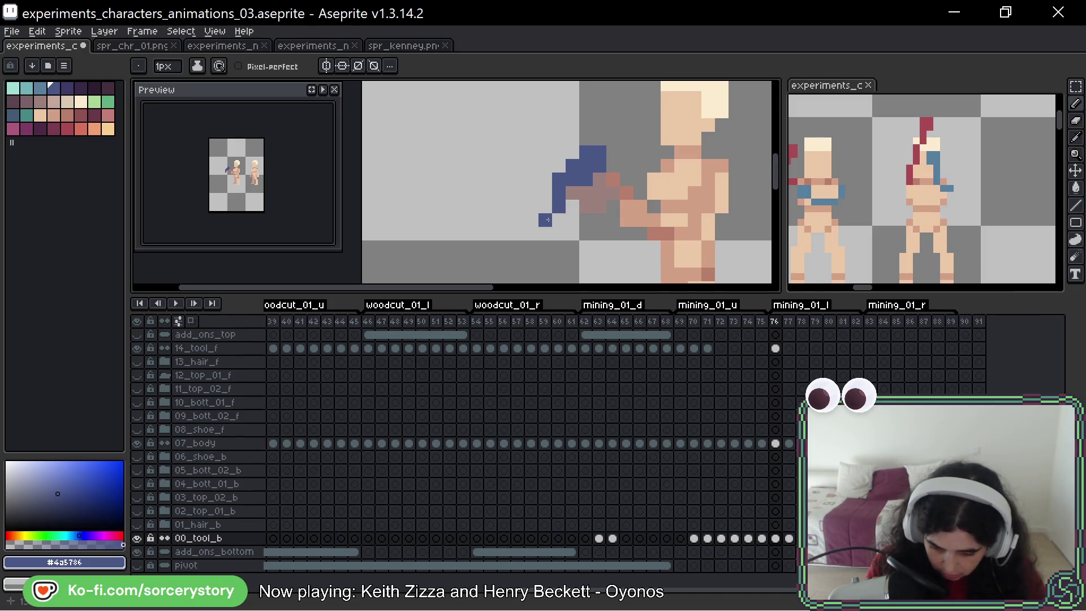
Step: Extend the pickaxe head up-right and trim its top-right and stray pixels
mouse_move(594, 138)
left_mouse_down()
mouse_move(654, 152)
mouse_move(605, 175)
left_mouse_up()
right_click(640, 138)
right_click(653, 136)
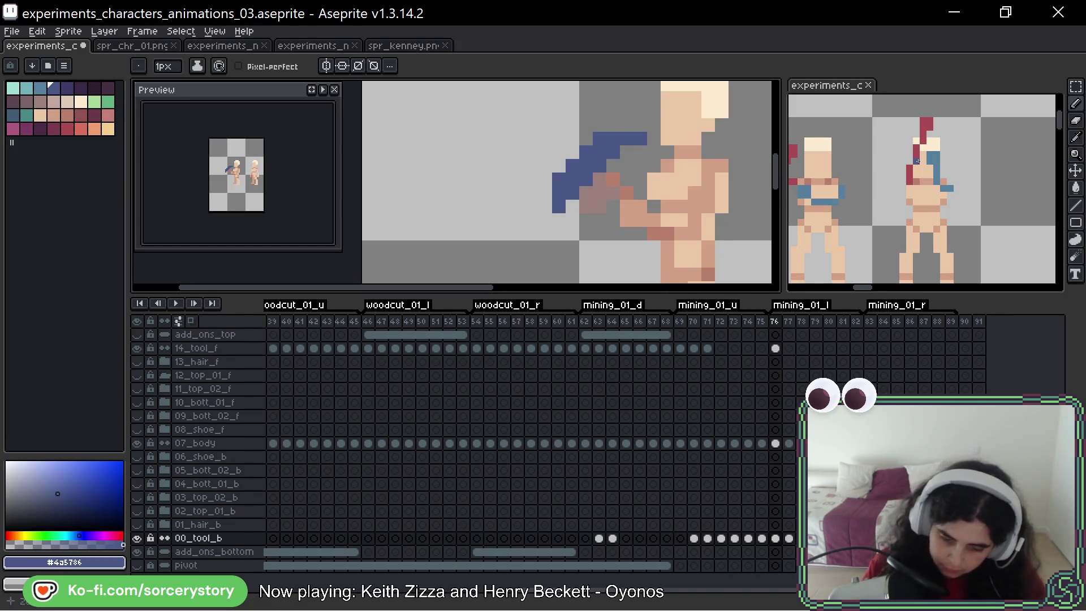
scroll(711, 199, "down", 3)
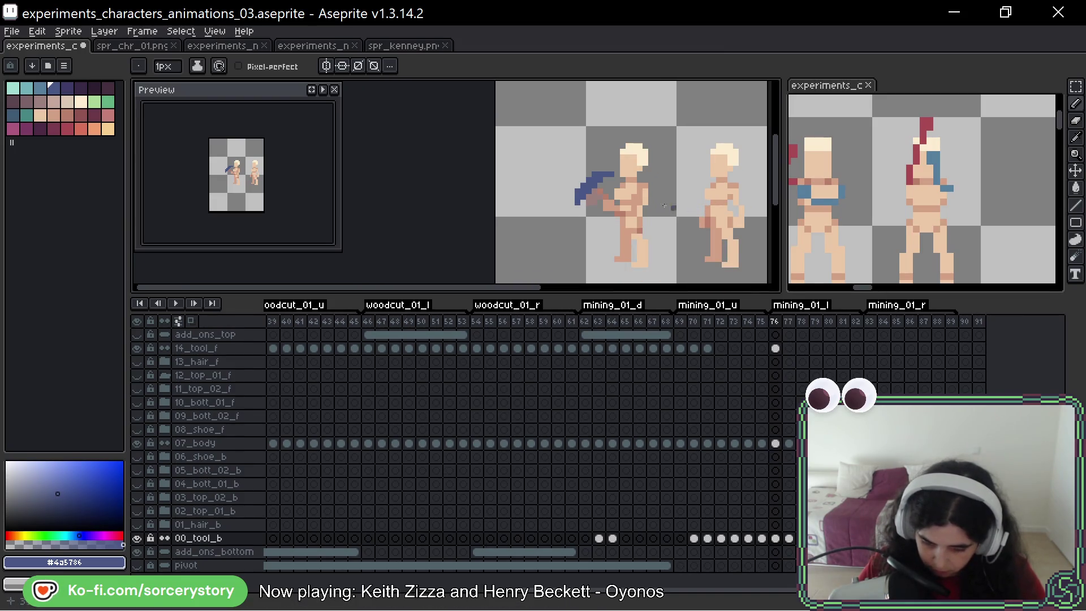
scroll(611, 185, "up", 2)
right_click(520, 169)
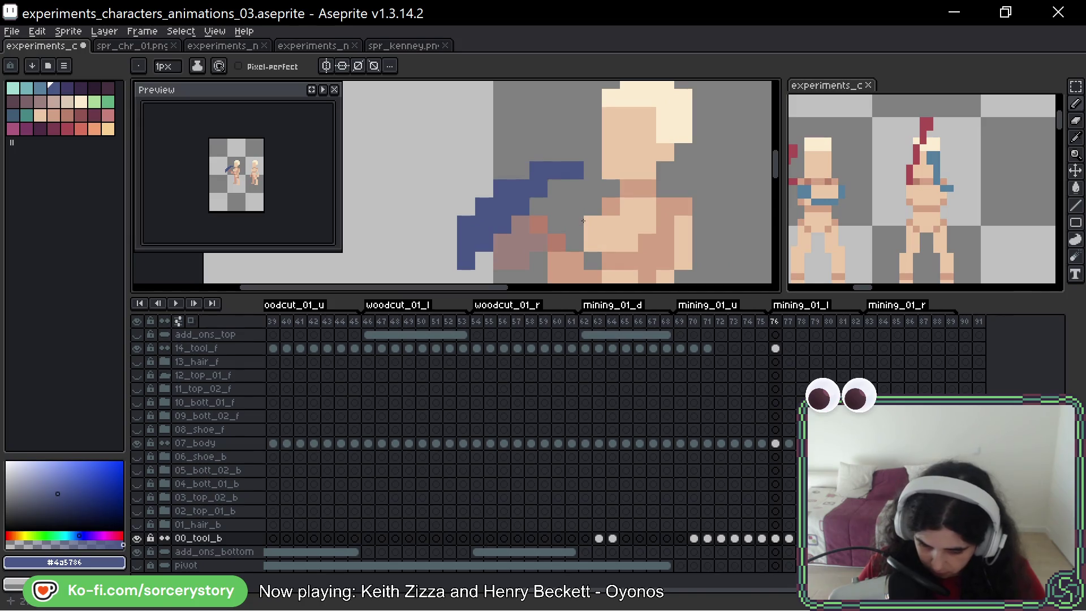
right_click(574, 170)
scroll(593, 188, "down", 4)
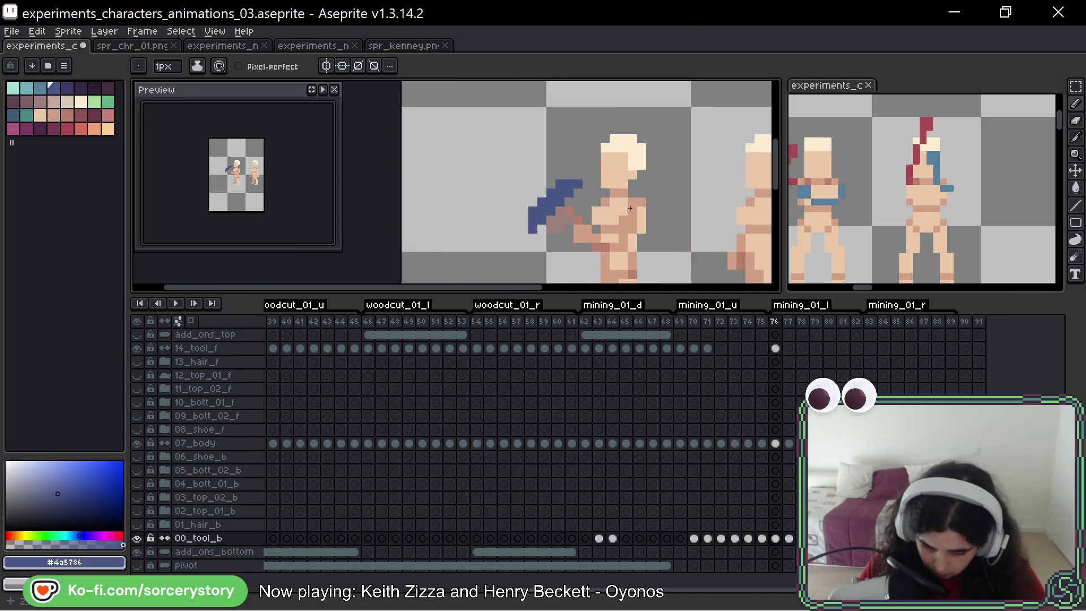
scroll(586, 238, "up", 2)
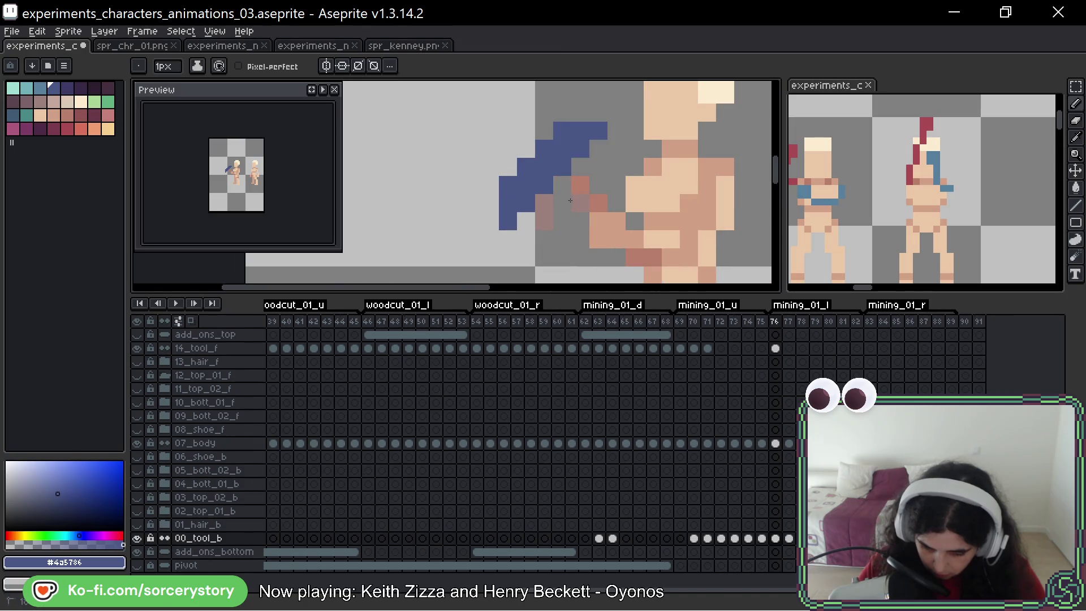
scroll(547, 222, "down", 3)
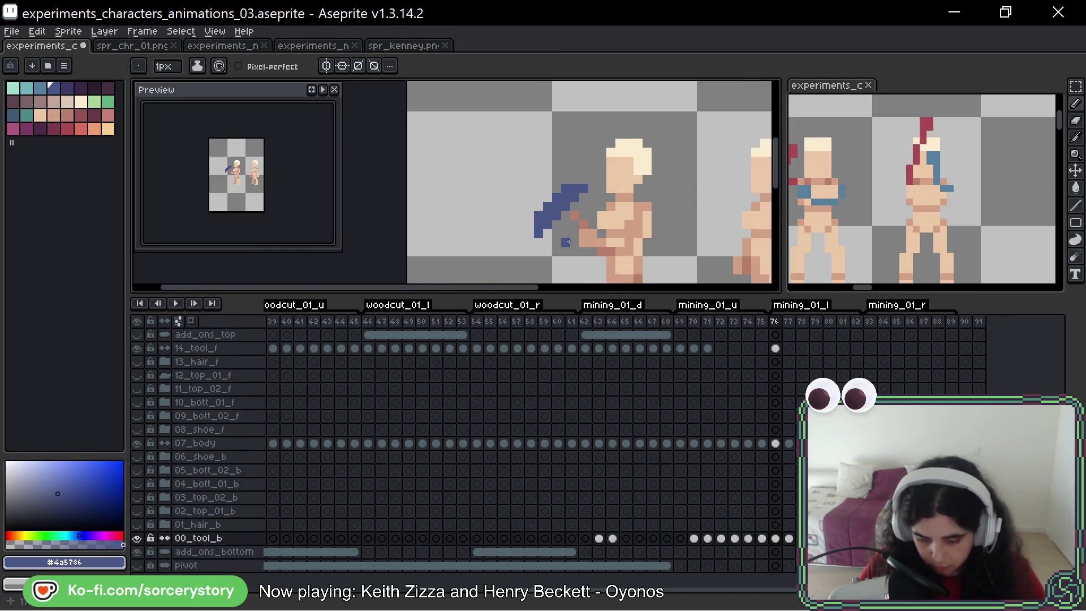
mouse_move(639, 160)
left_mouse_down()
mouse_move(546, 159)
mouse_move(576, 180)
left_mouse_up()
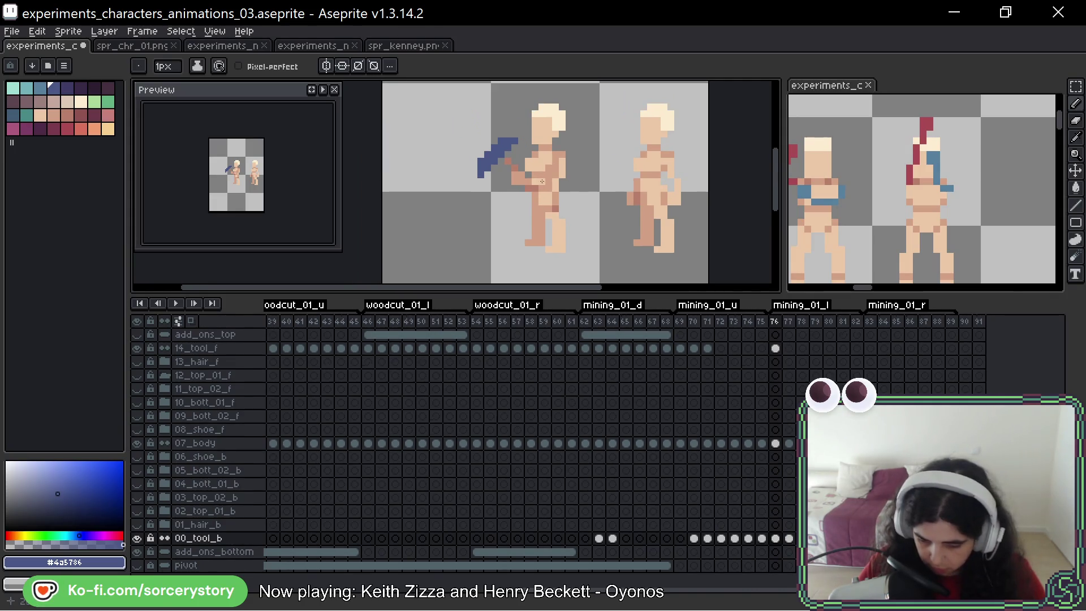
scroll(503, 174, "up", 2)
left_click(1075, 86)
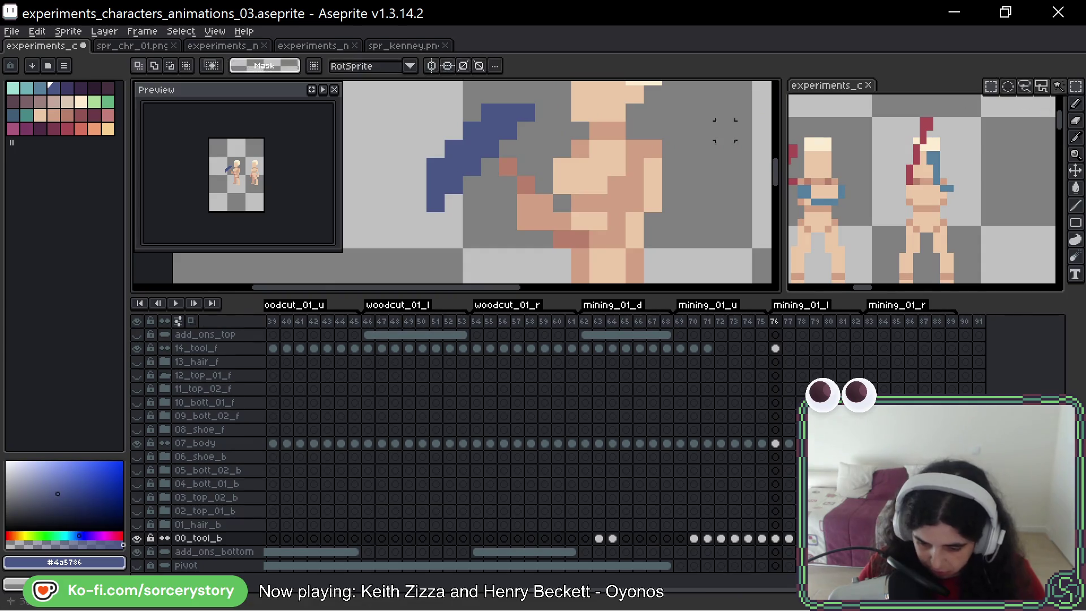
Step: Select the pickaxe head and rotate it to -21.5° with RotSprite
left_click_drag(473, 136, 574, 146)
left_click_drag(531, 97, 591, 213)
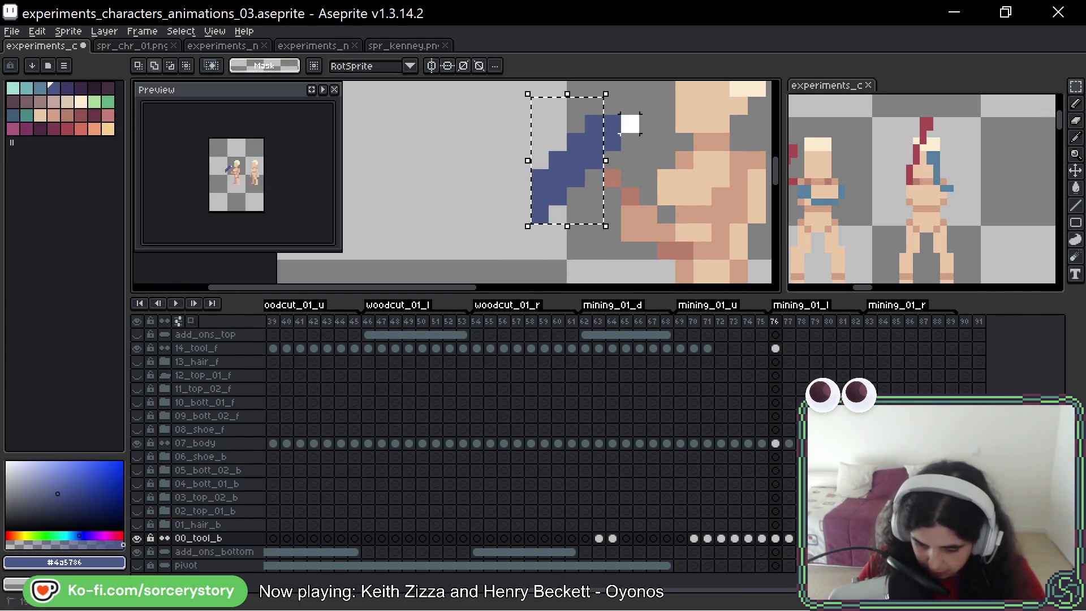
mouse_move(650, 89)
left_mouse_down()
mouse_move(664, 97)
mouse_move(648, 98)
left_mouse_up()
key("Return")
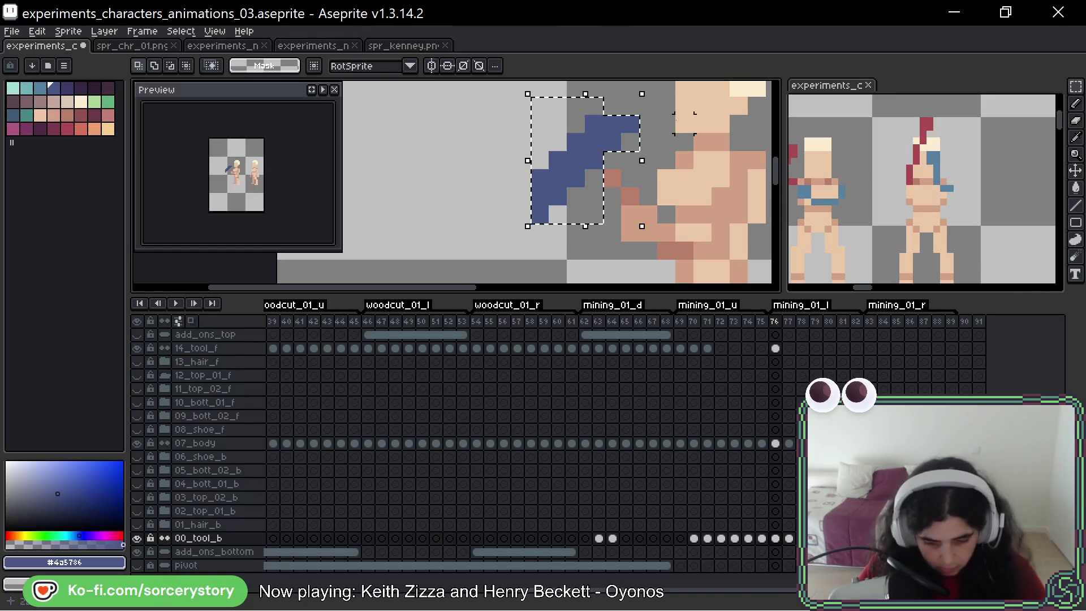
left_click_drag(657, 97, 662, 94)
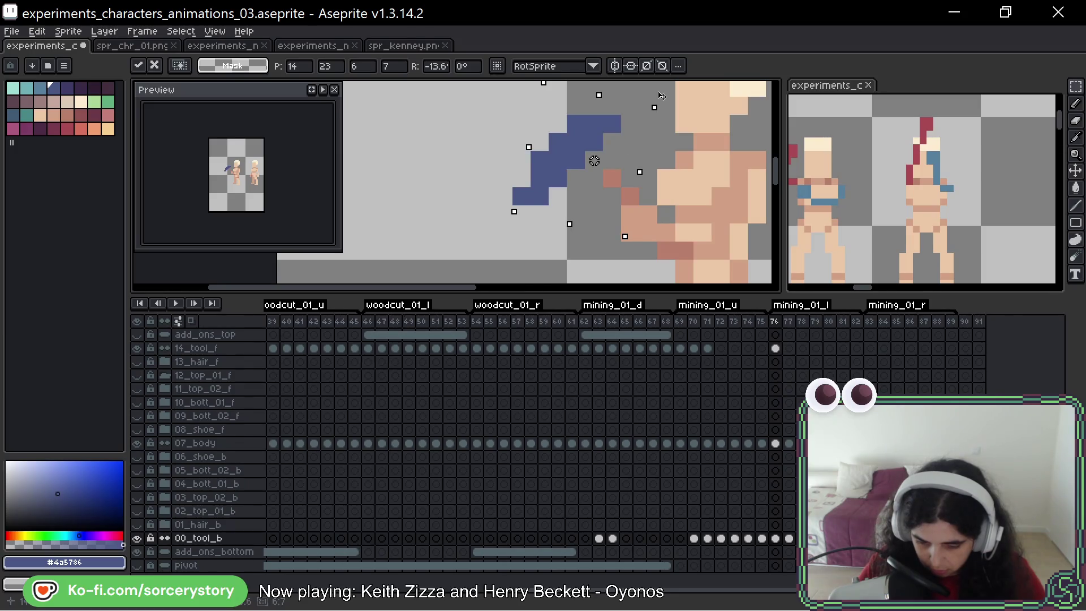
key("Escape")
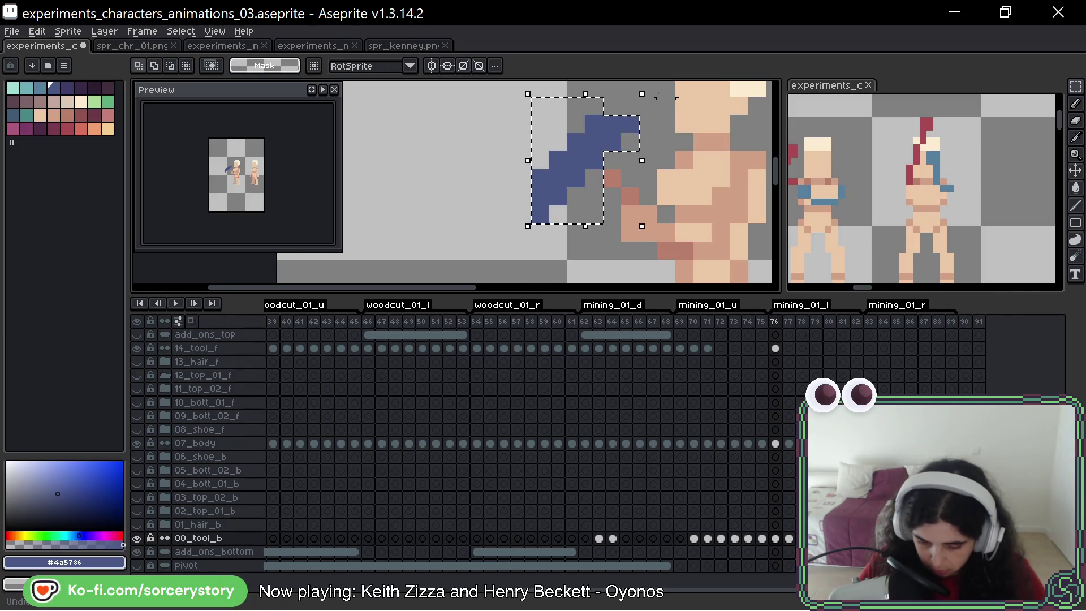
left_click_drag(653, 94, 669, 107)
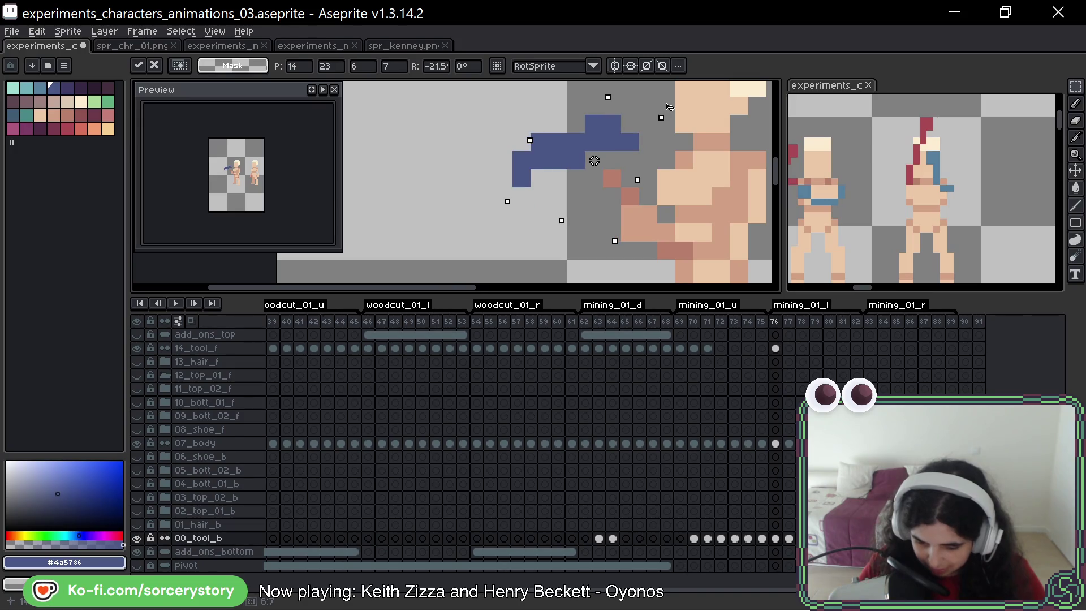
key("Return")
Step: Move the rotated pickaxe head into place beside the hands and deselect
left_click_drag(582, 143, 616, 170)
scroll(622, 170, "down", 1)
key("ctrl+d")
left_click_drag(728, 180, 621, 147)
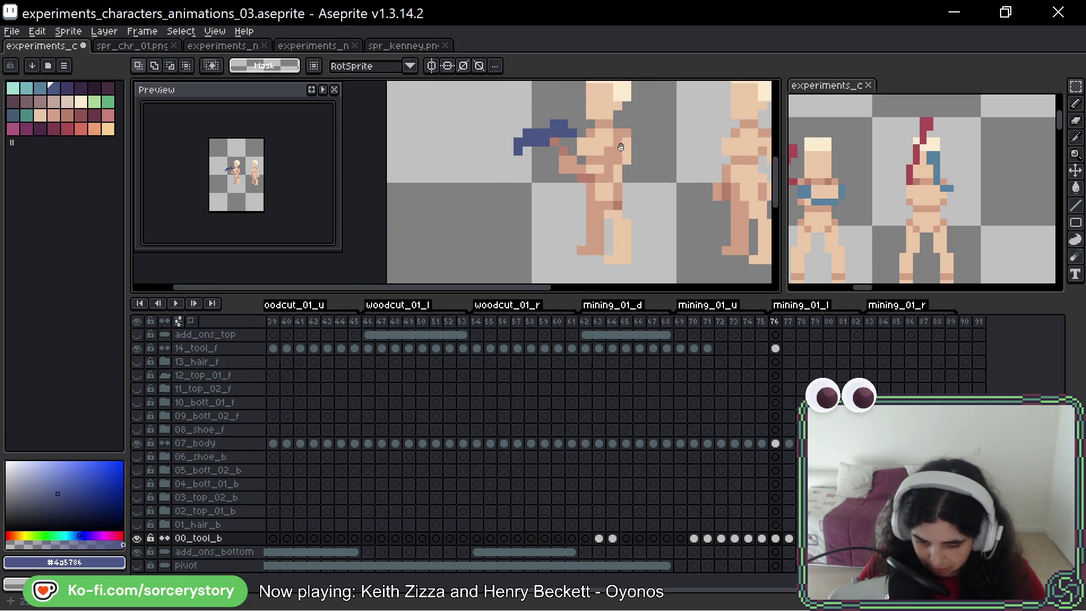
scroll(621, 146, "up", 1)
key("b")
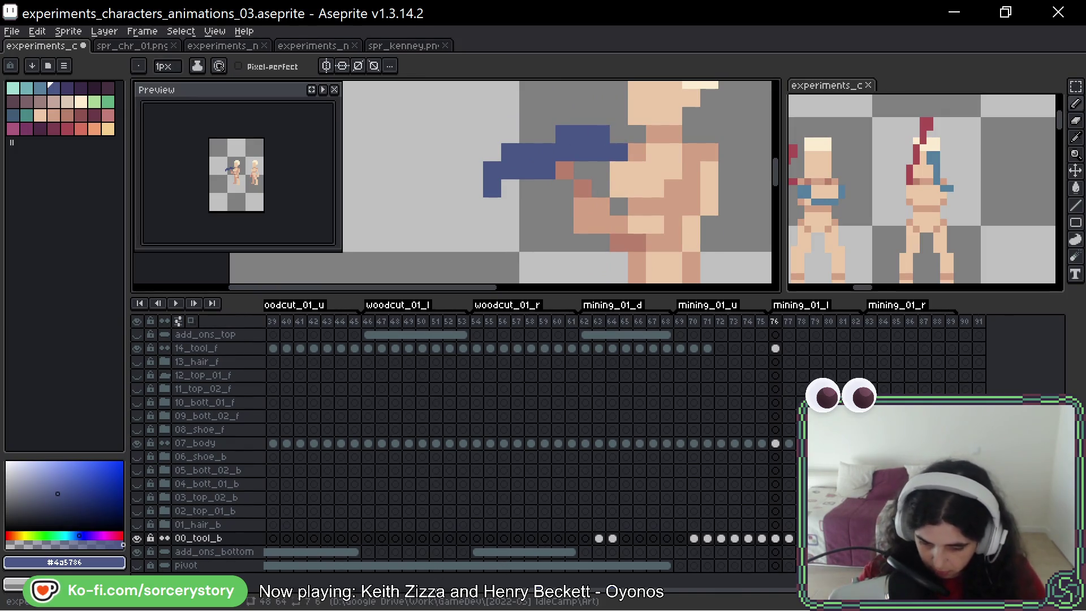
Step: Go to frame 77 and hide then show the 07_body layer to inspect the pose
scroll(609, 250, "down", 2)
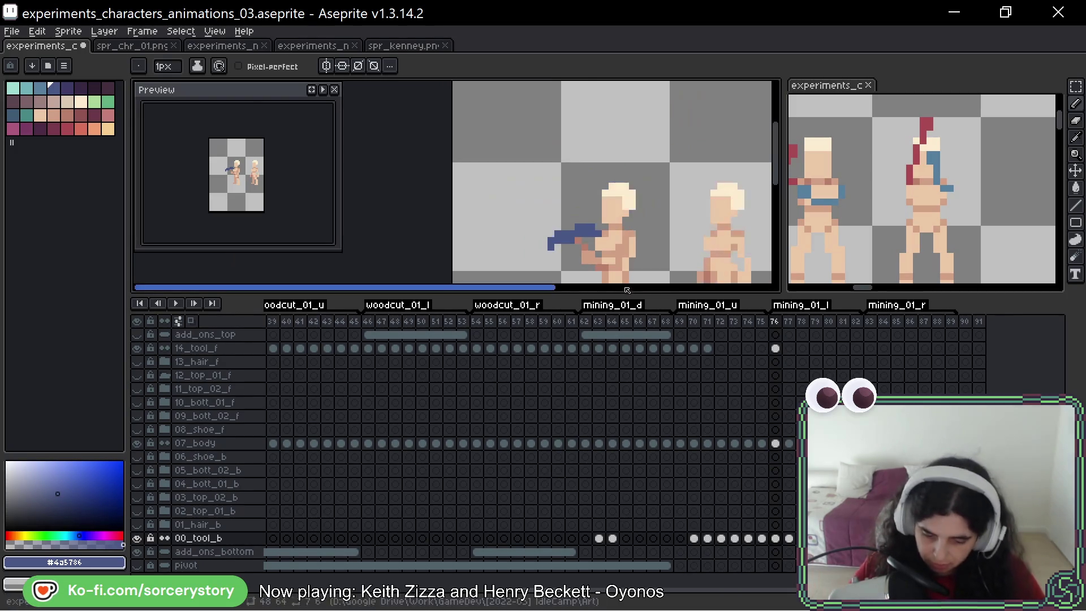
left_click_drag(609, 250, 588, 147)
left_click_drag(654, 134, 653, 160)
key("Right")
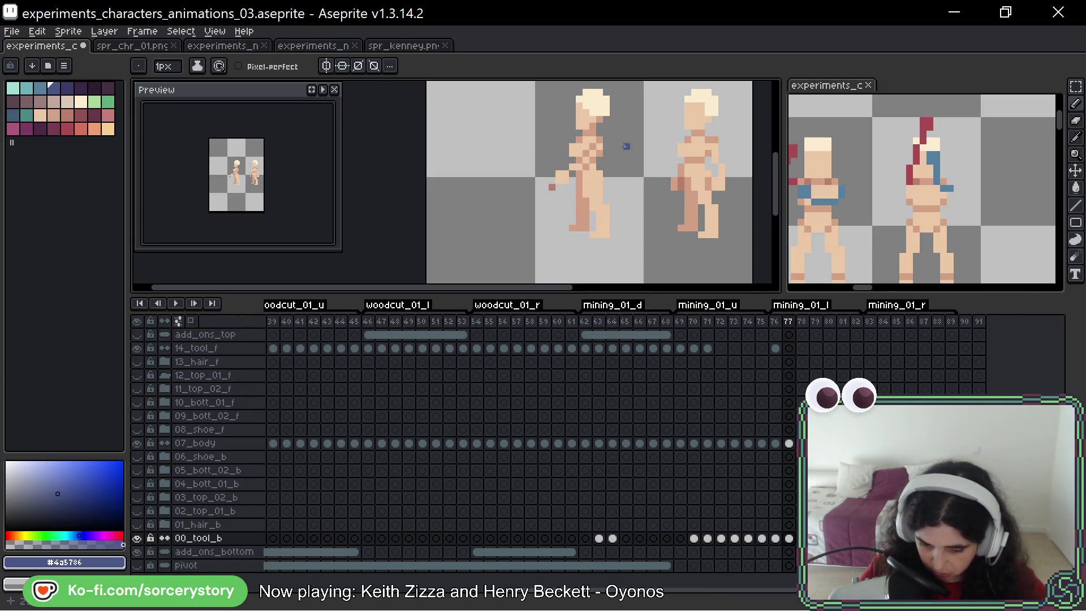
left_click_drag(625, 146, 642, 215)
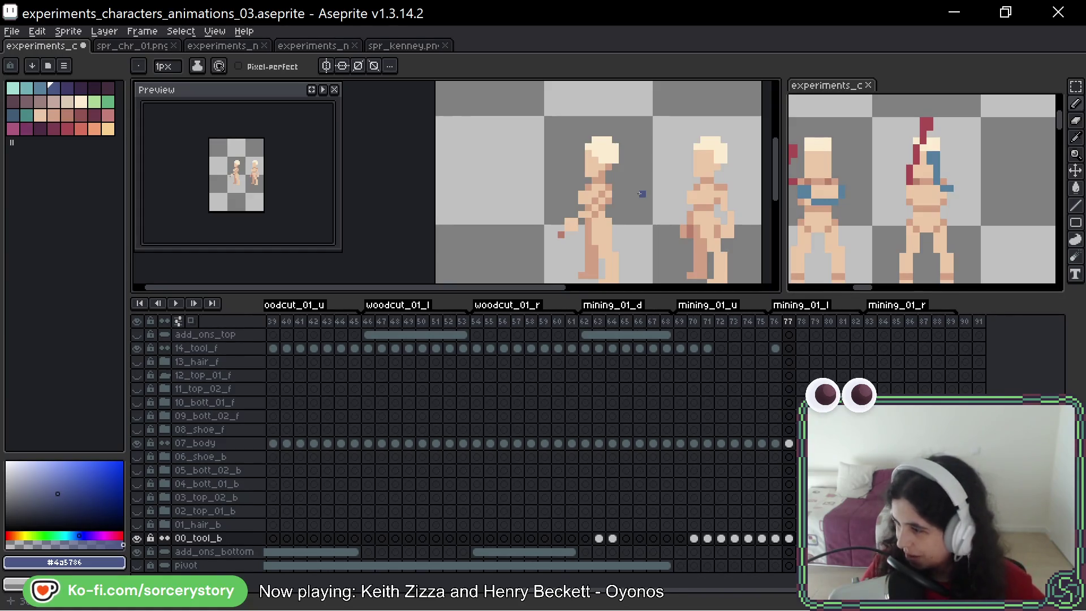
scroll(650, 198, "up", 2)
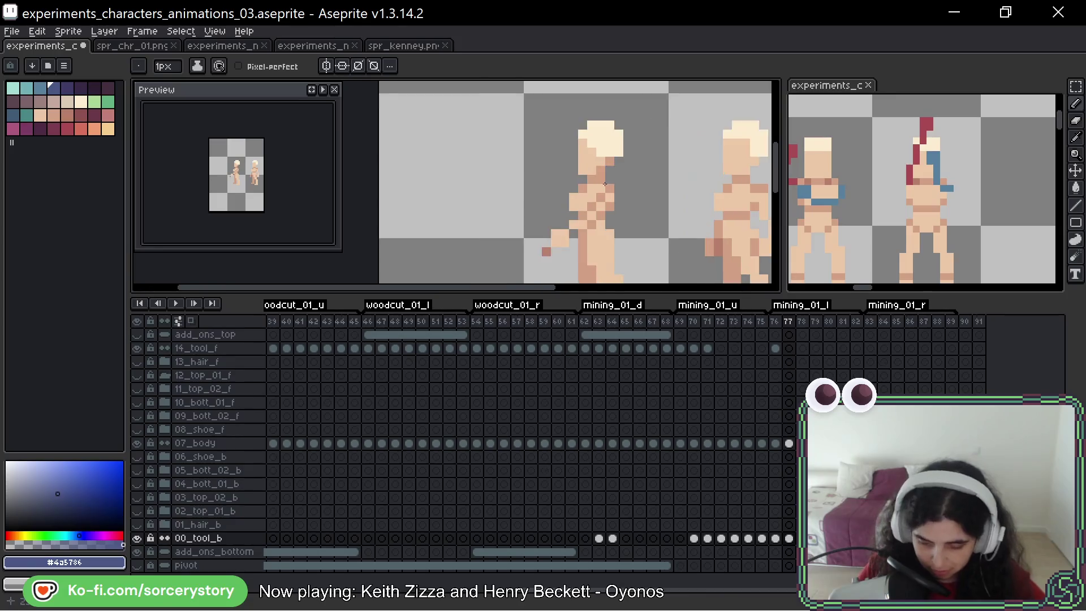
scroll(661, 201, "down", 2)
scroll(710, 208, "up", 2)
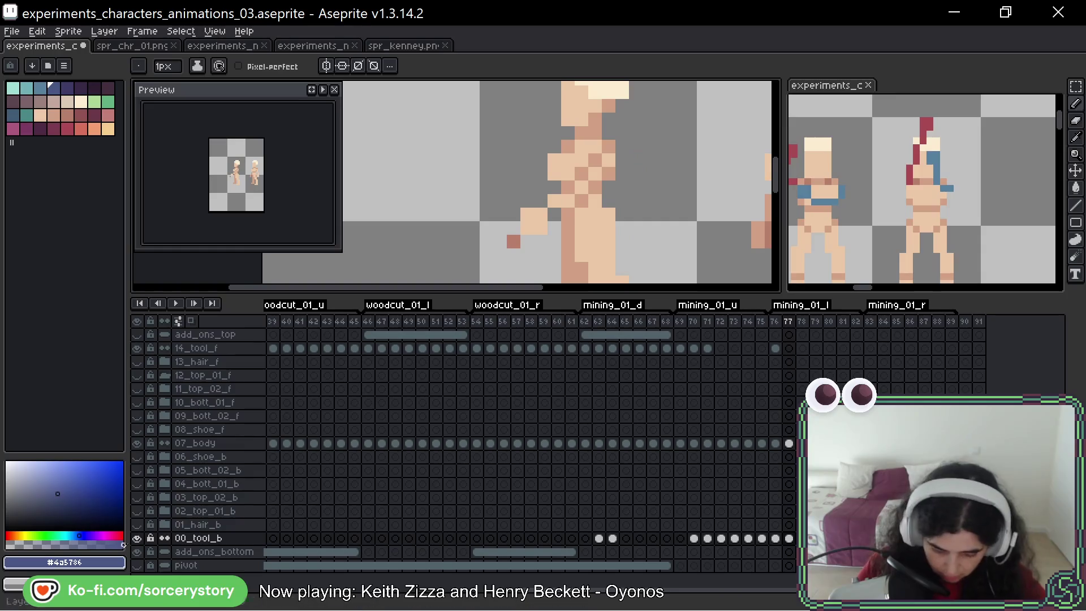
left_click(137, 443)
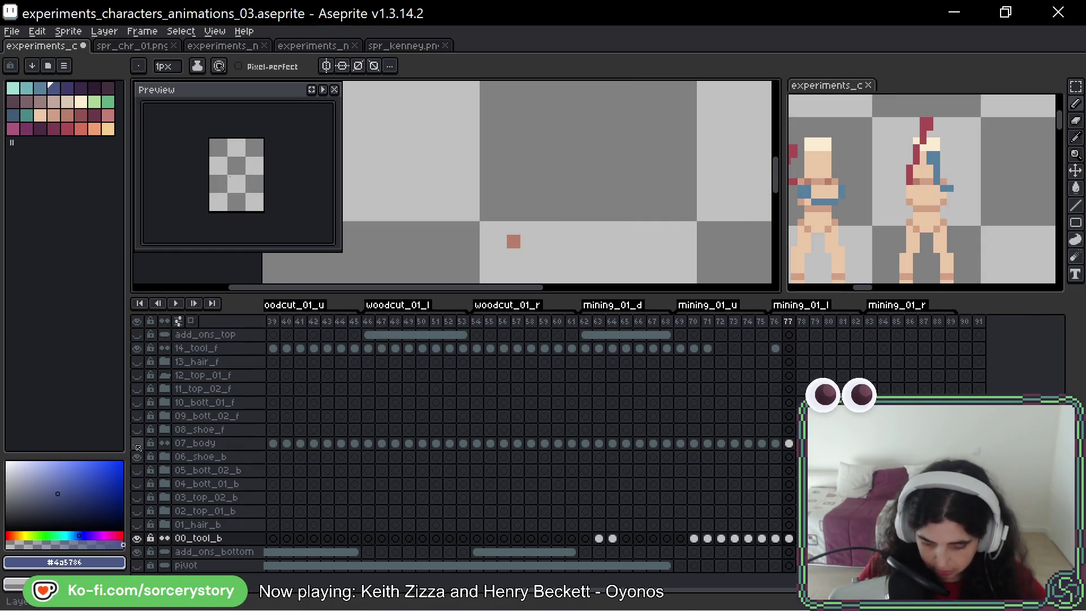
left_click(137, 444)
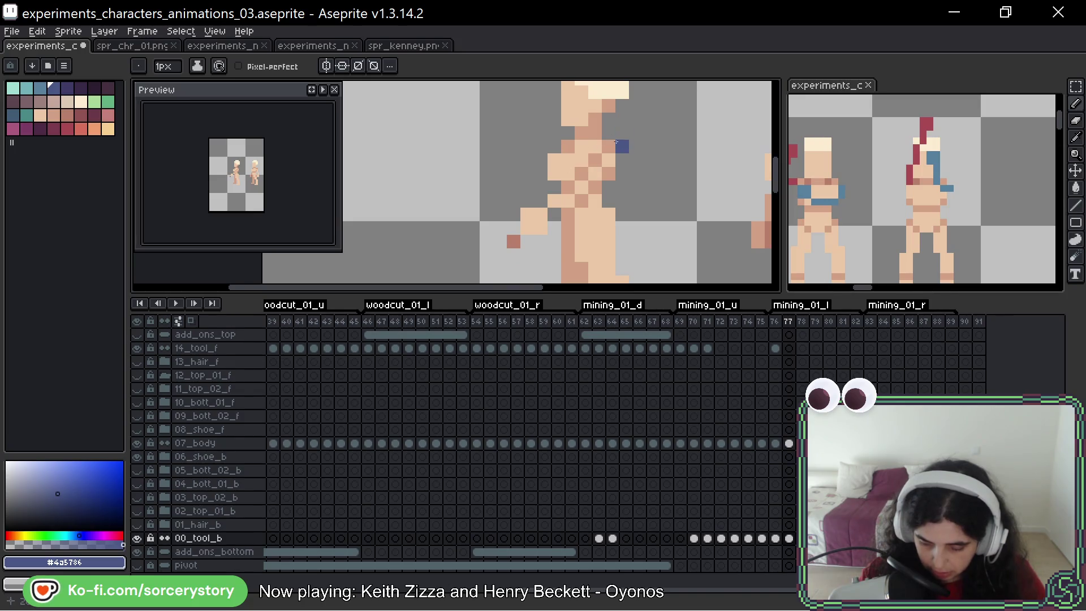
Step: Add dark-blue pickaxe pixels beside the character's torso, head and chest on frame 77
left_click_drag(622, 159, 647, 192)
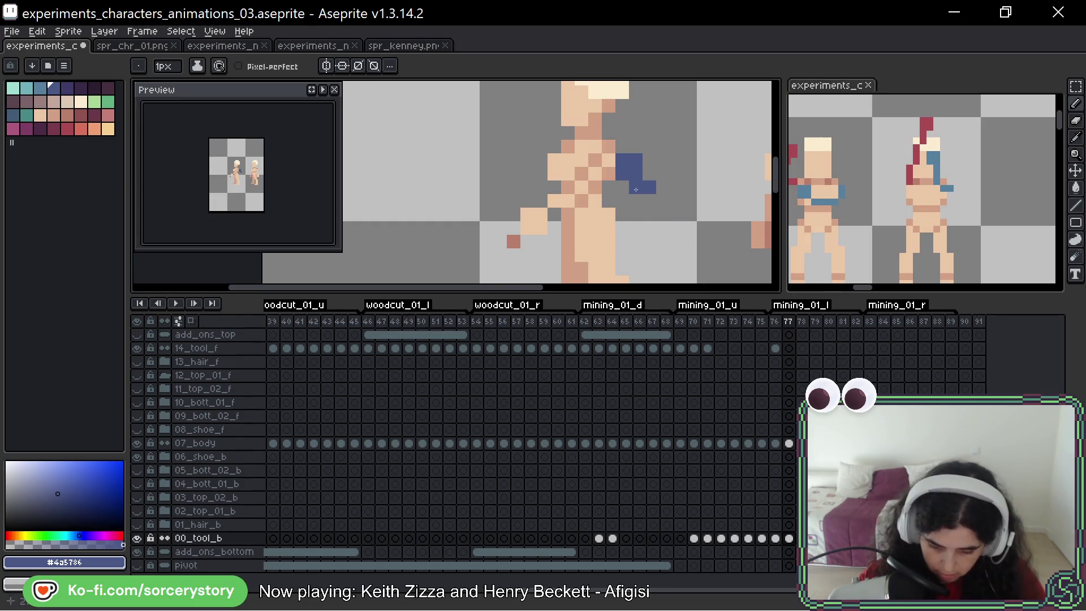
key("ctrl+z")
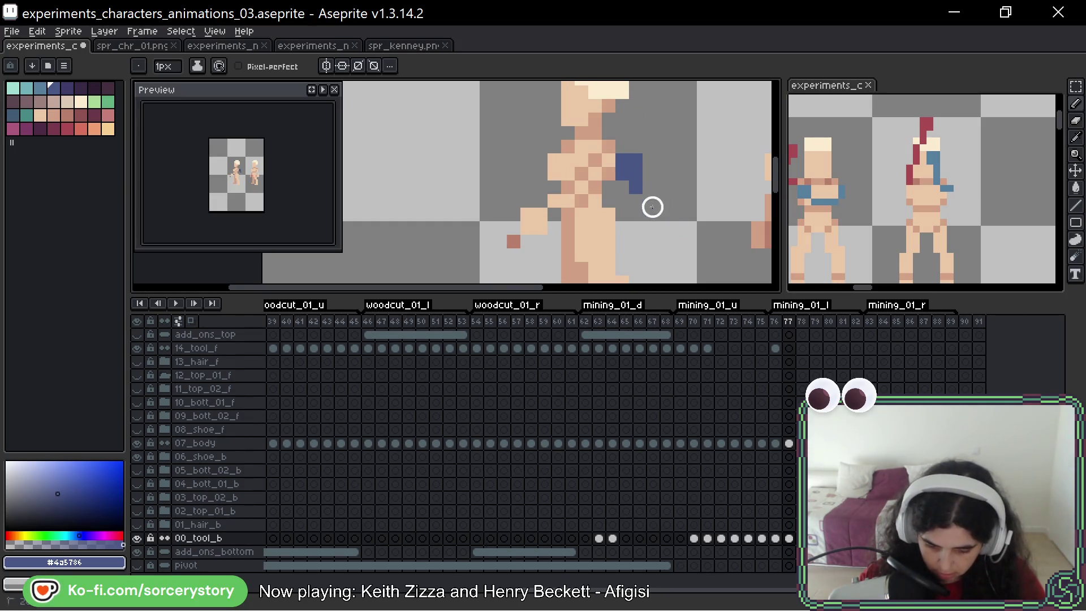
left_click_drag(636, 187, 634, 198)
right_click(634, 198)
left_click(617, 142)
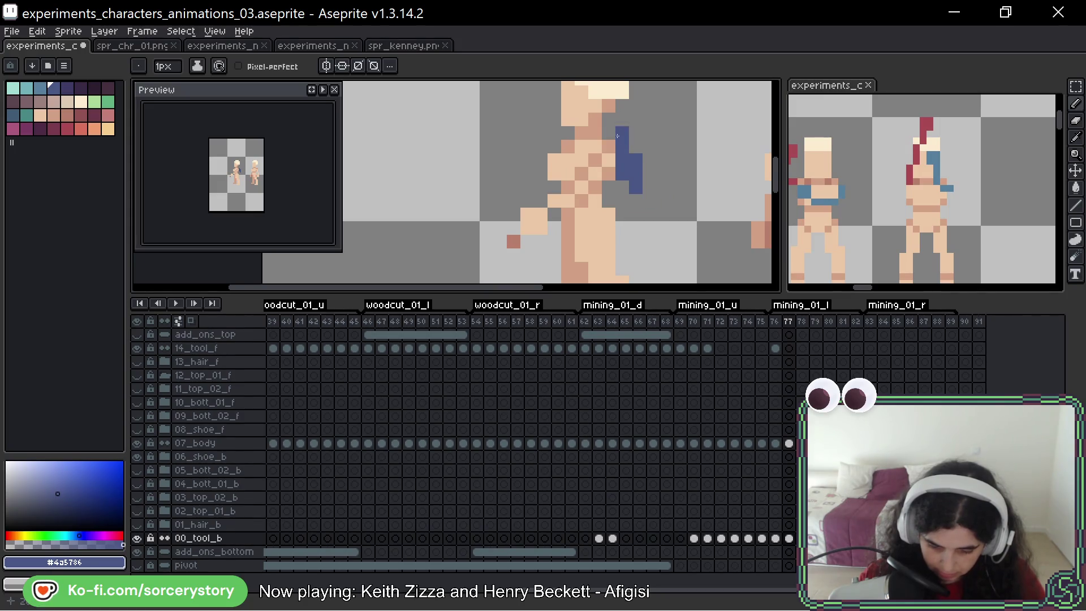
left_click(541, 119)
left_click(557, 132)
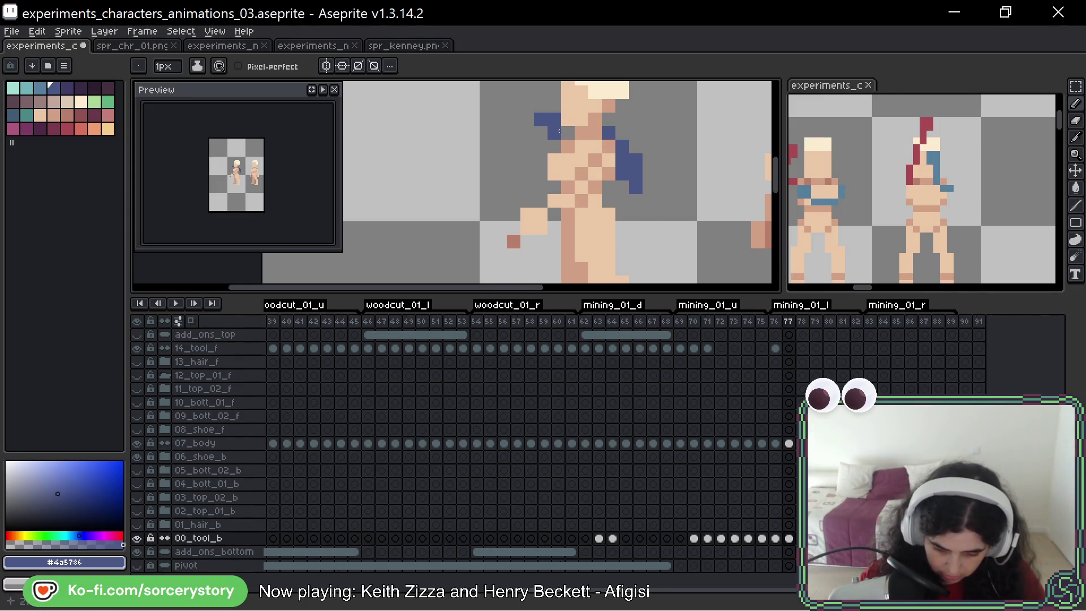
Step: Compare frame 77 against frame 76, then move on to frame 78
scroll(686, 183, "down", 2)
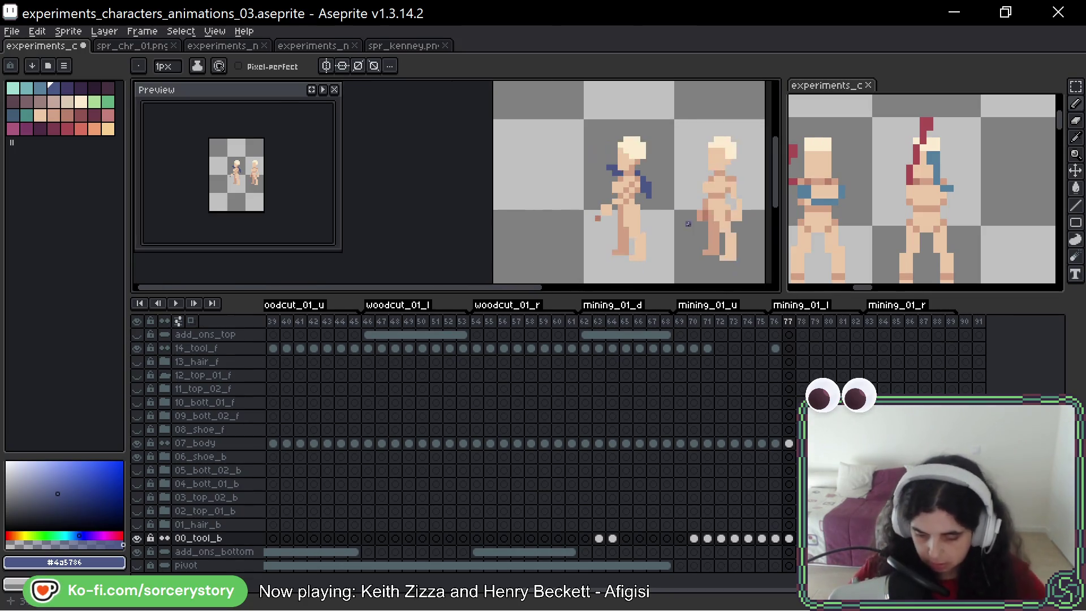
key("comma")
key("period")
mouse_move(641, 156)
left_mouse_down()
mouse_move(605, 201)
mouse_move(624, 212)
left_mouse_up()
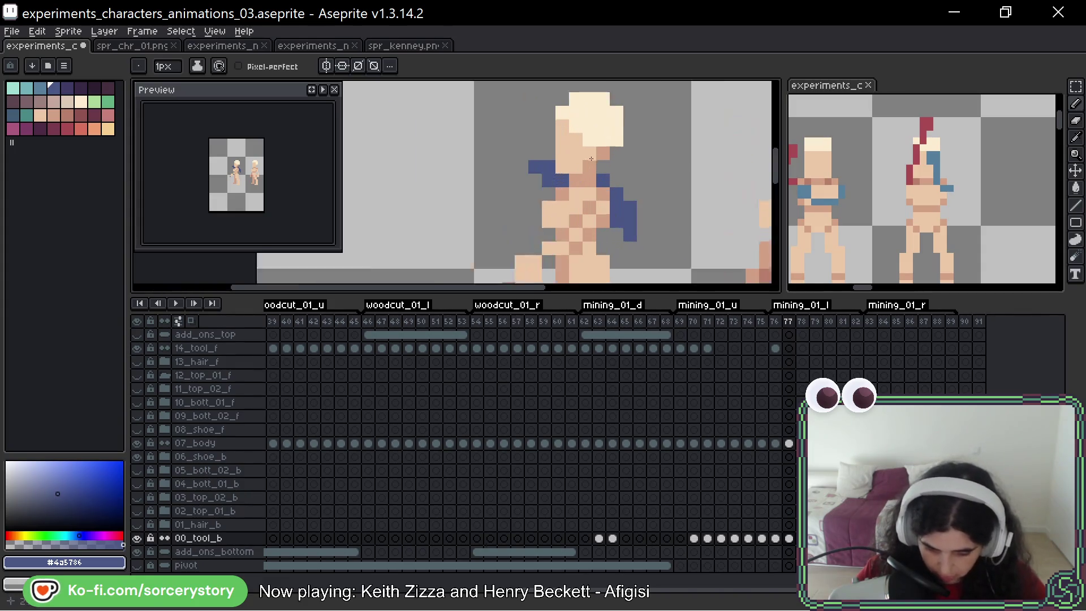
scroll(571, 187, "up", 3)
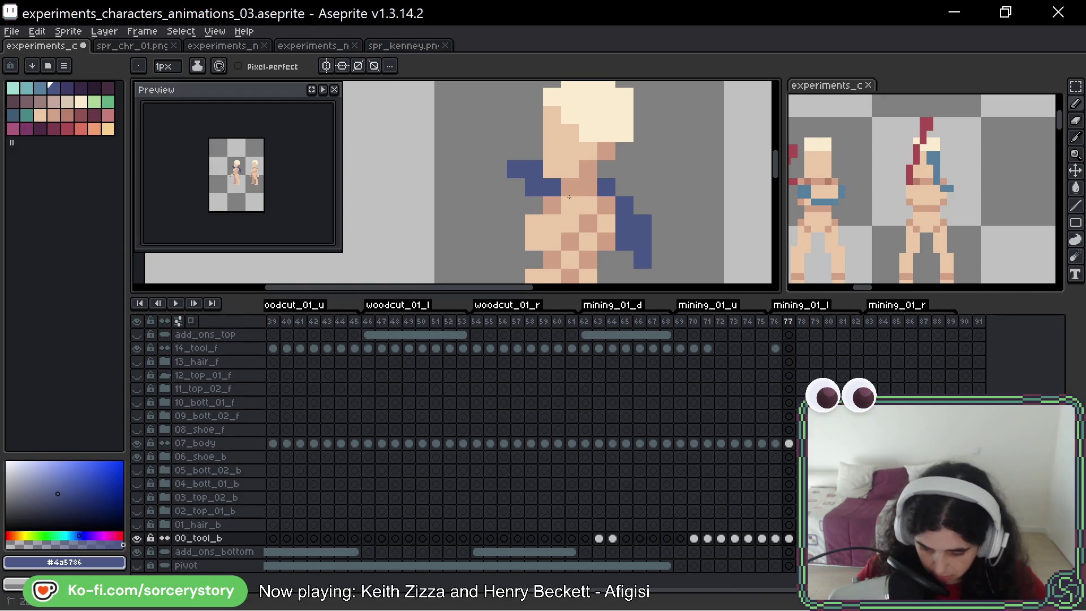
scroll(595, 208, "down", 4)
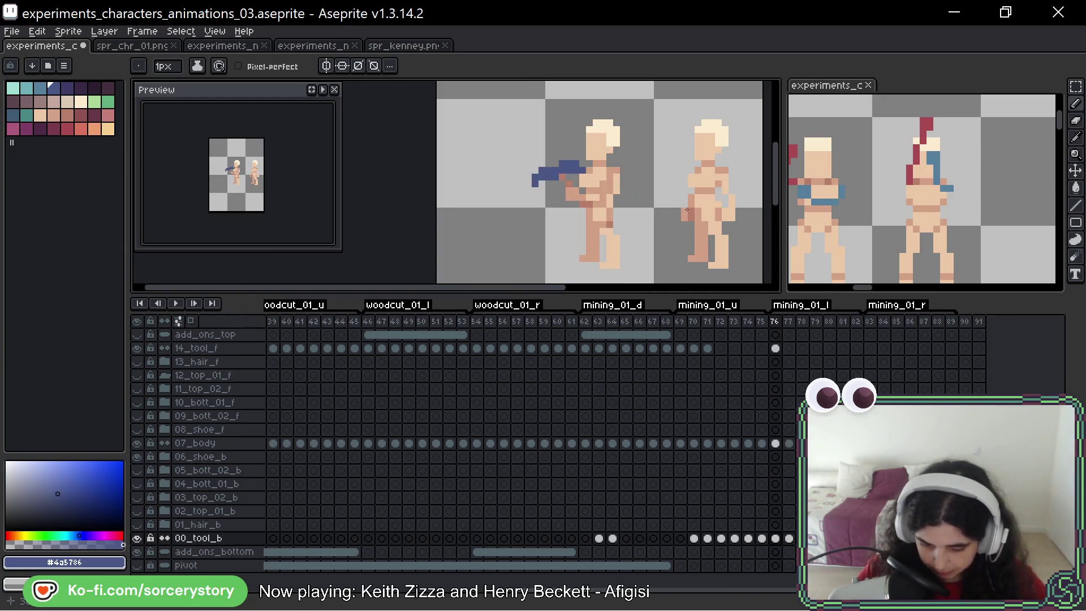
key("Right")
Step: Draw a dark-blue pickaxe head at the green handle's tip, trimming its lower part and top row
scroll(640, 168, "up", 3)
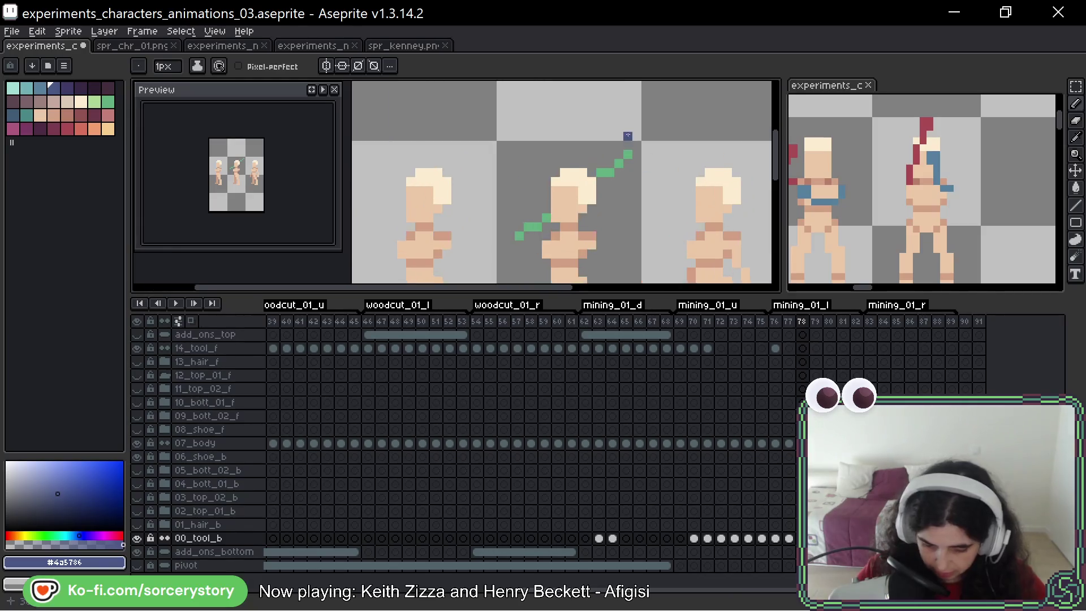
scroll(640, 168, "down", 2)
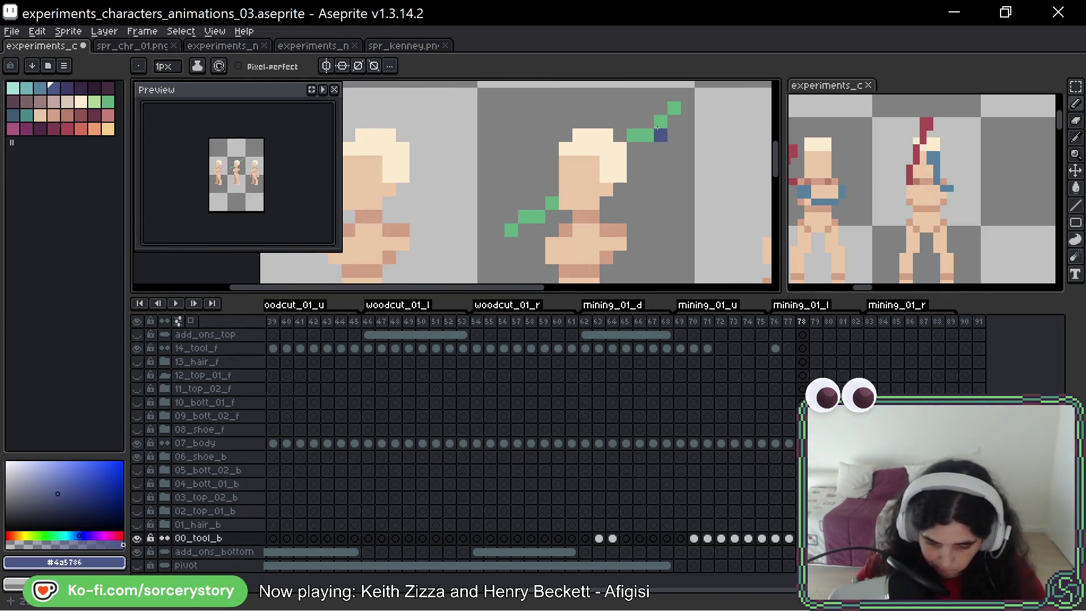
mouse_move(700, 126)
left_mouse_down()
mouse_move(704, 148)
mouse_move(624, 85)
mouse_move(613, 105)
left_mouse_up()
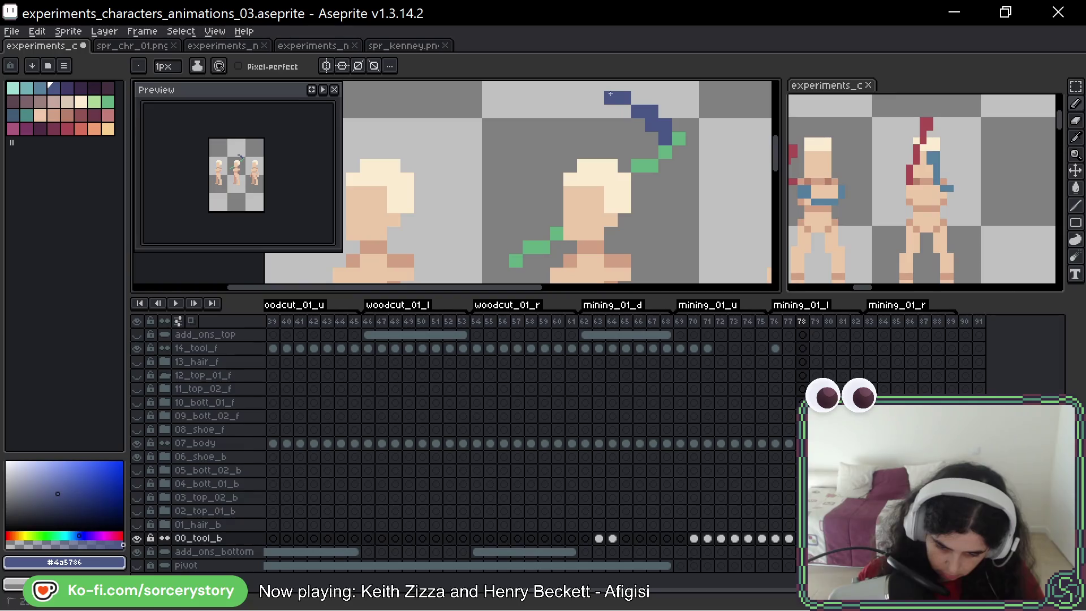
left_click_drag(679, 153, 693, 221)
key("ctrl+z")
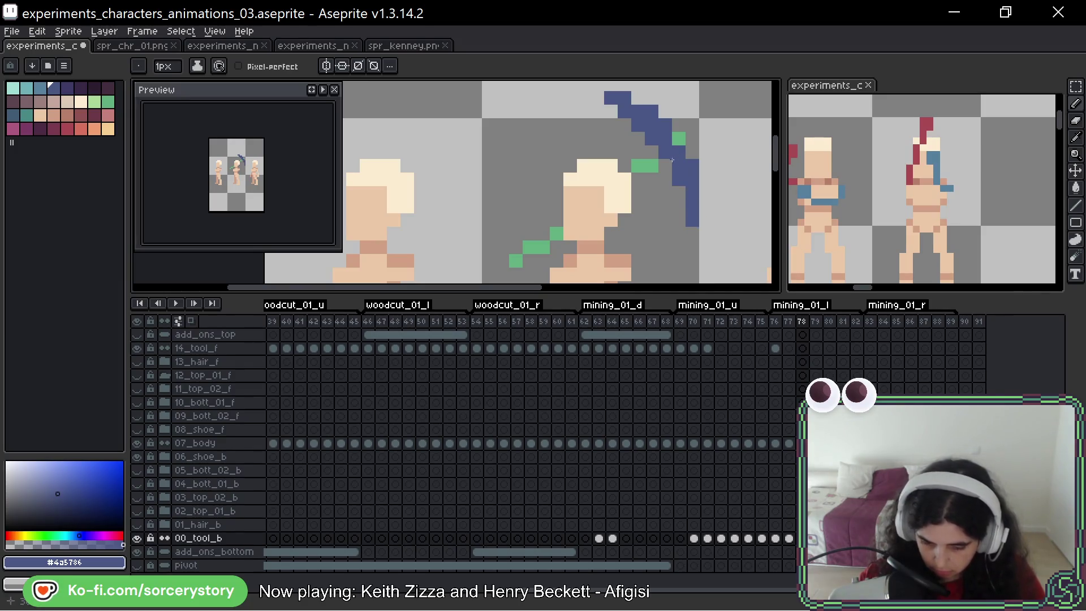
key("ctrl+z")
left_click_drag(610, 97, 625, 97)
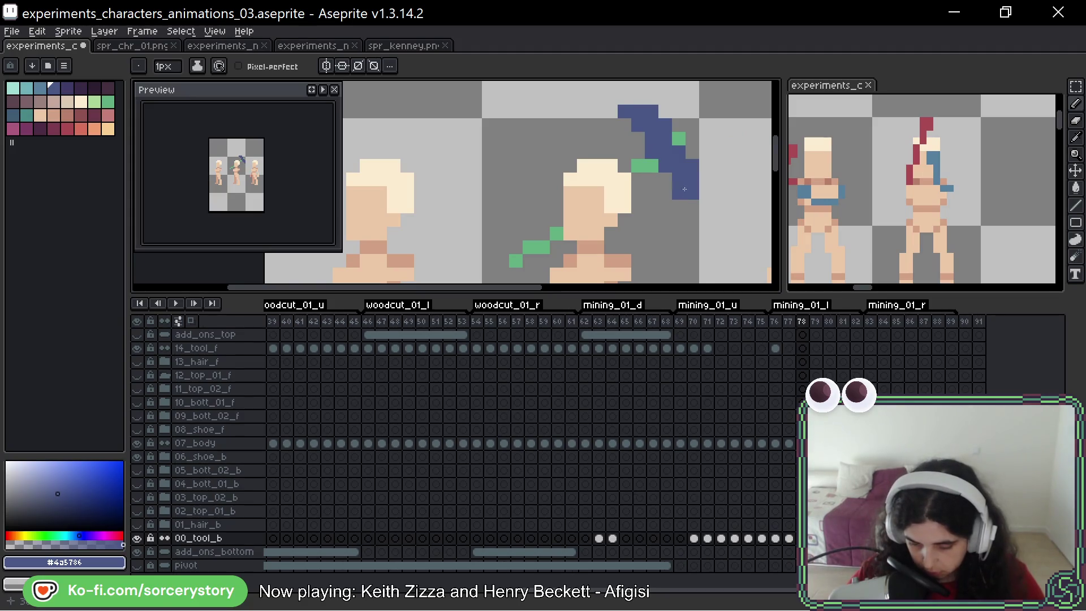
Step: Refine the pickaxe head with a single blue pixel at its top edge
scroll(684, 192, "down", 5)
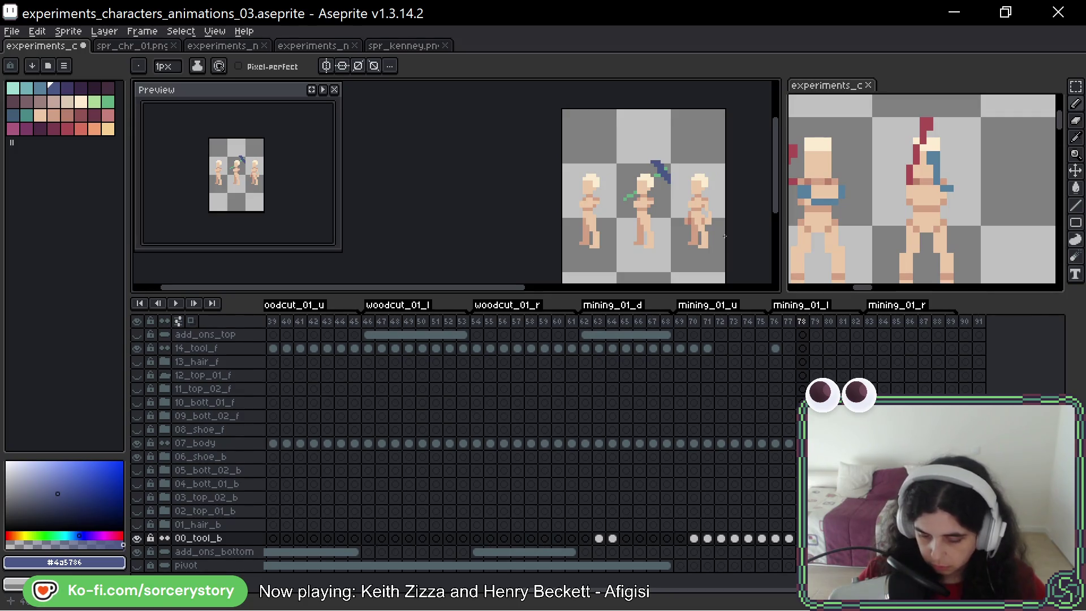
scroll(651, 167, "up", 3)
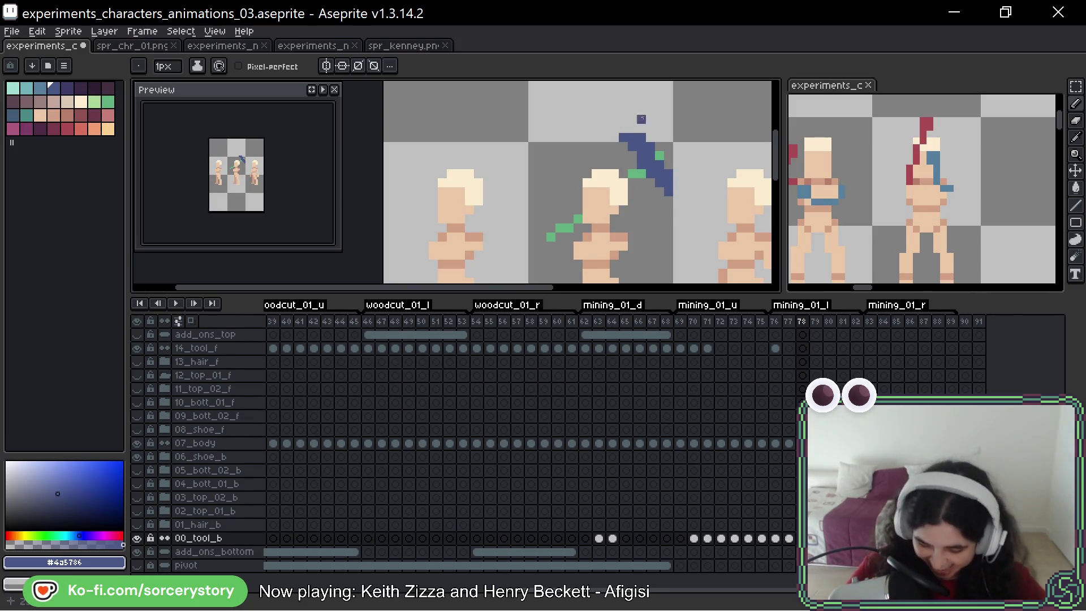
scroll(642, 119, "up", 3)
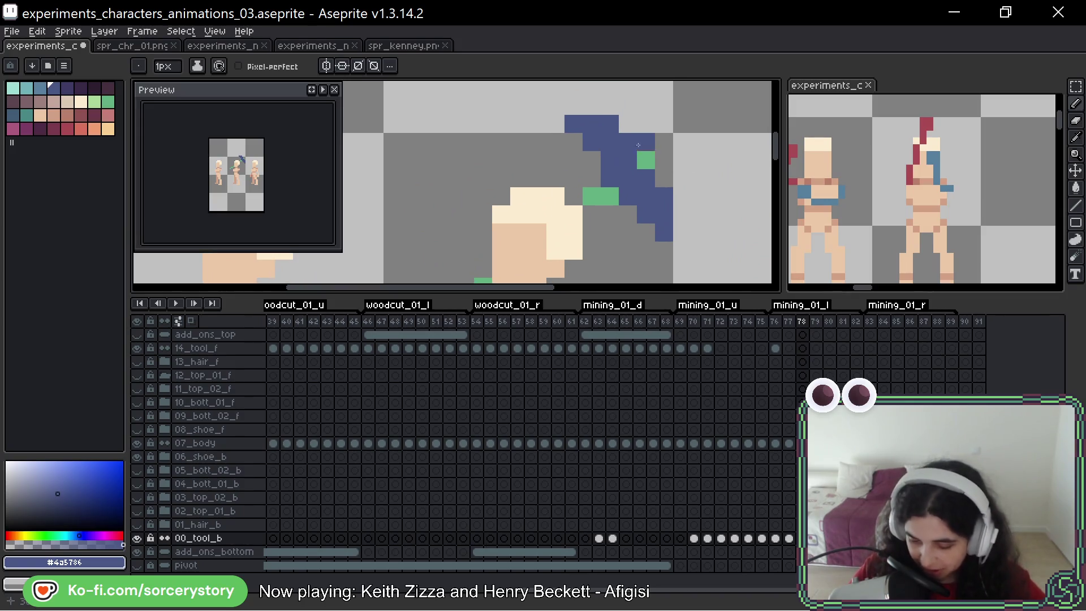
left_click(628, 124)
left_click(613, 113)
key("ctrl+z")
key("ctrl+z")
left_click(638, 129)
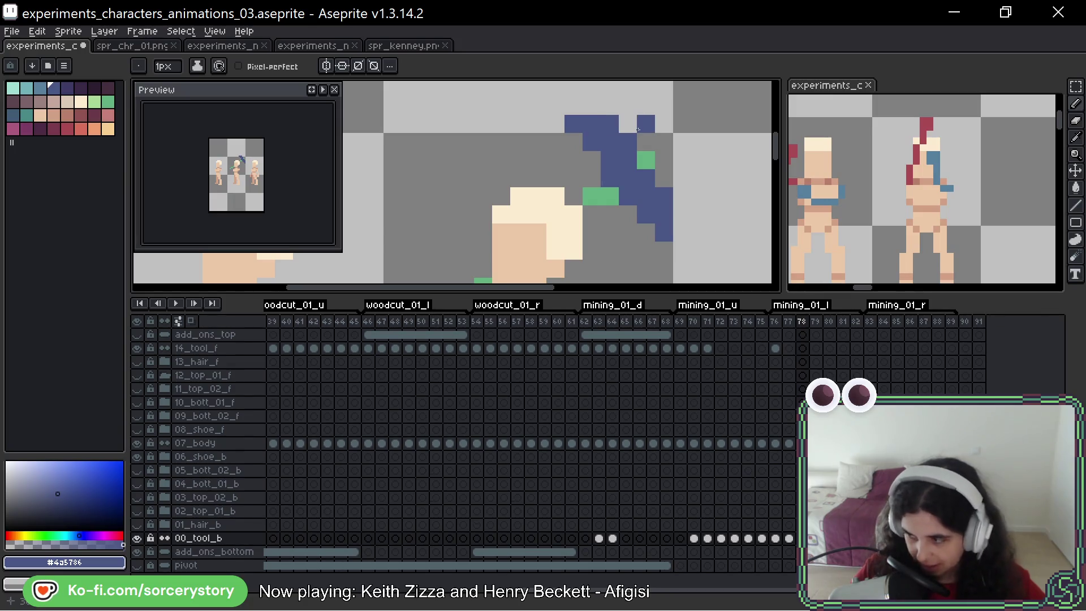
scroll(682, 133, "down", 2)
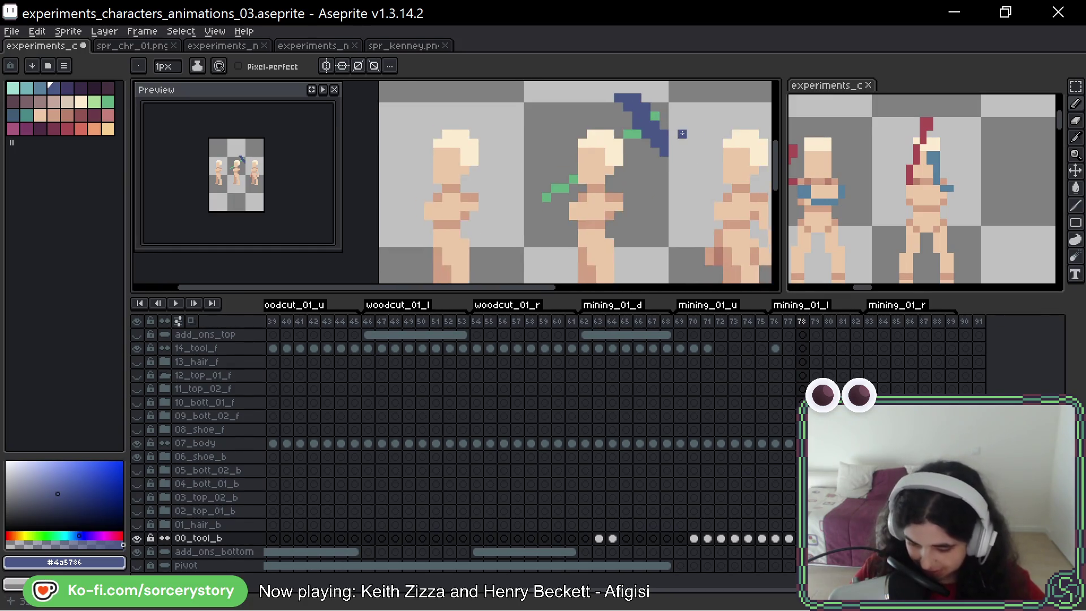
Step: On frame 79, draw the blue pickaxe head up and left from the handle tip
key("Right")
mouse_move(686, 185)
left_mouse_down()
mouse_move(648, 177)
mouse_move(627, 186)
mouse_move(636, 190)
left_mouse_up()
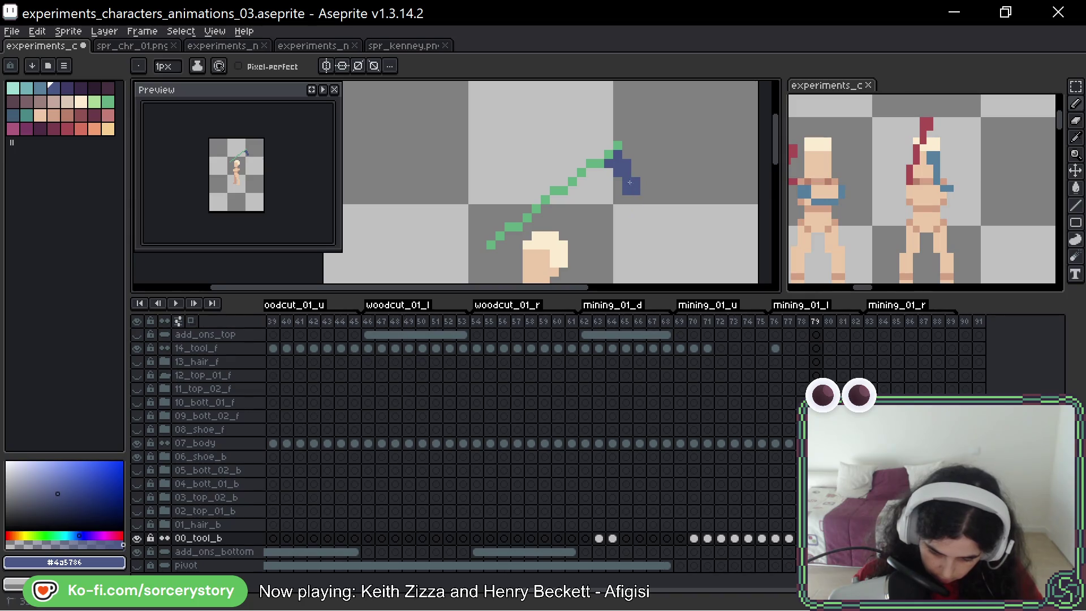
mouse_move(608, 146)
left_mouse_down()
mouse_move(599, 126)
mouse_move(561, 127)
left_mouse_up()
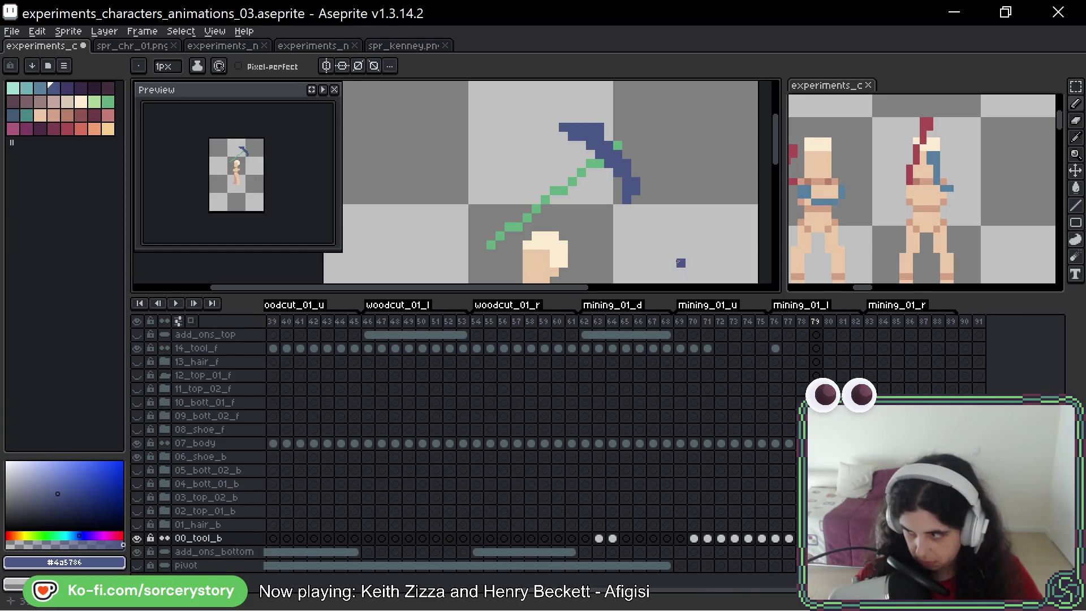
left_click(599, 108)
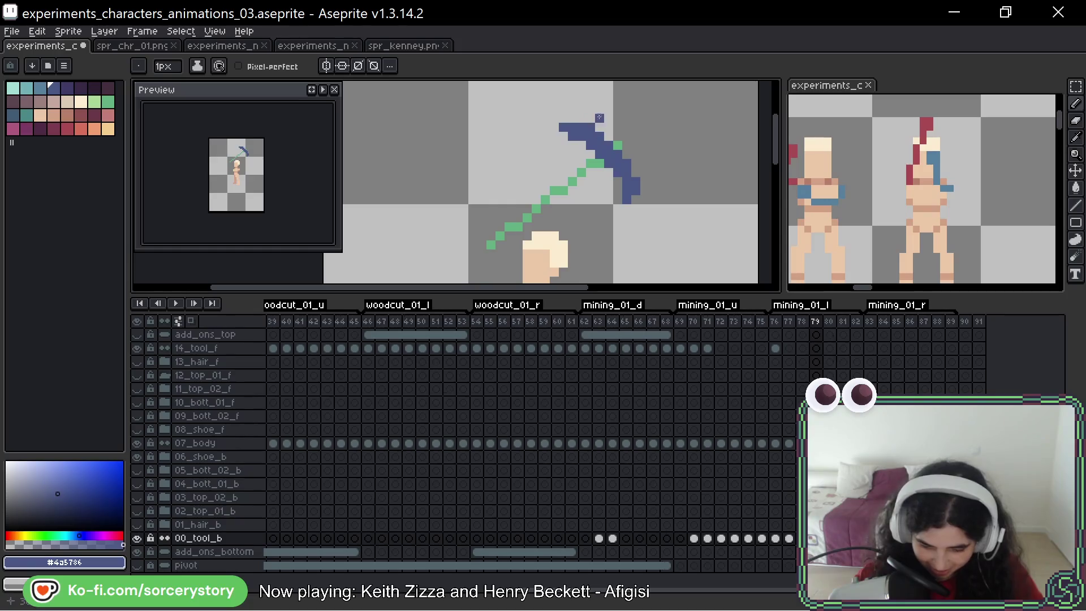
right_click(563, 127)
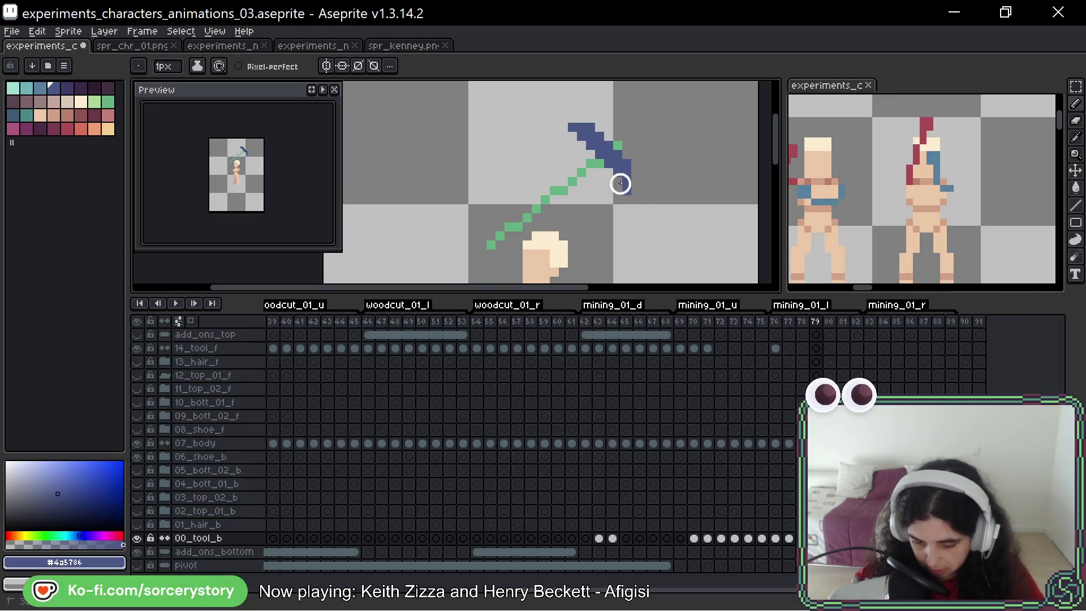
key("ctrl+z")
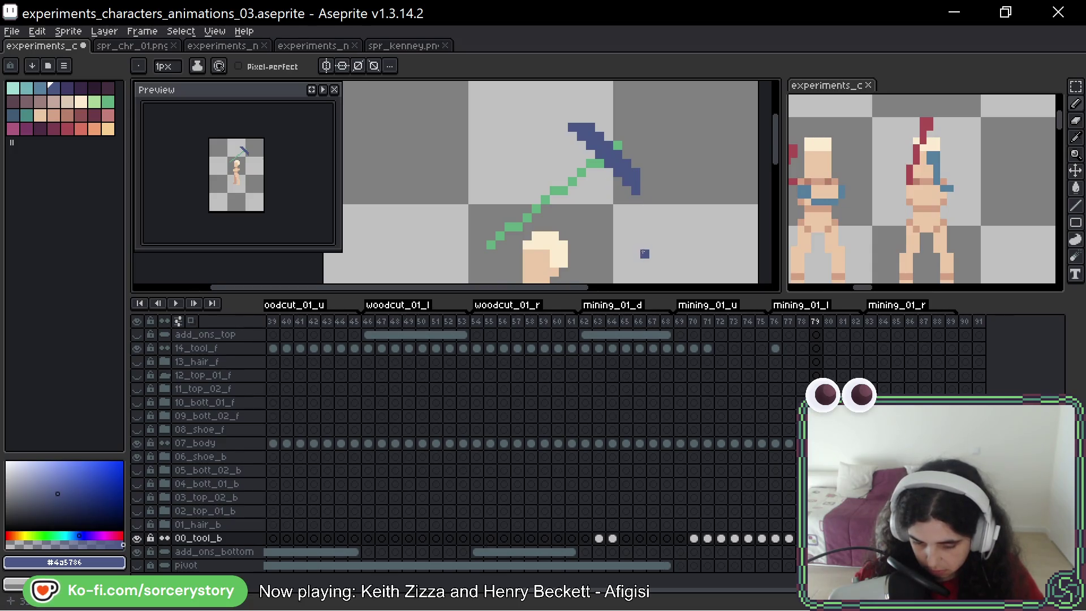
Step: Extend the pickaxe head's upper-left edge with two more blue pixels
scroll(641, 161, "down", 1)
scroll(641, 161, "down", 3)
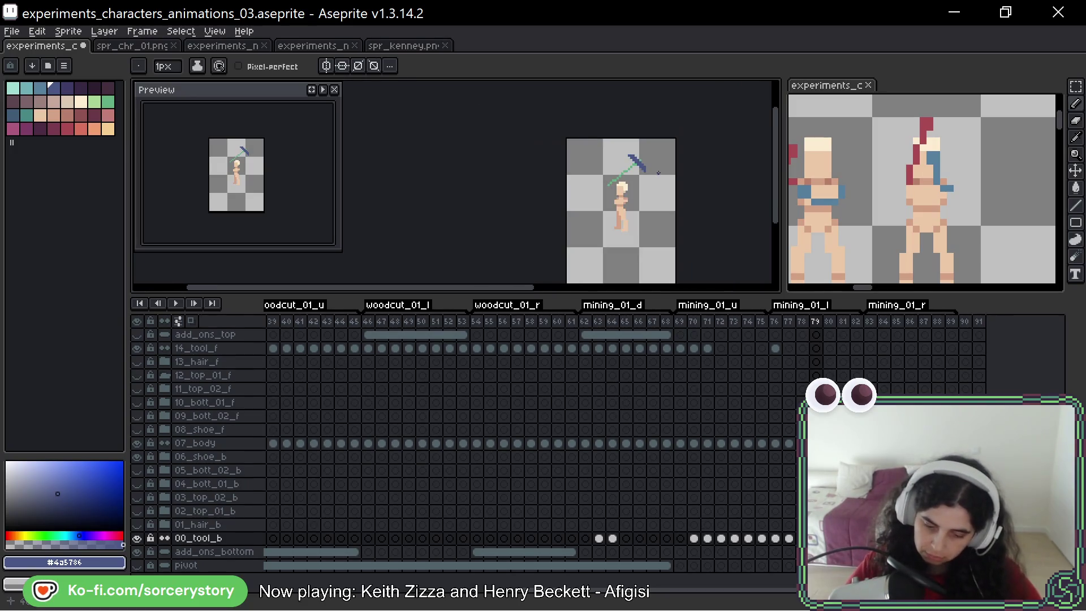
scroll(642, 172, "up", 5)
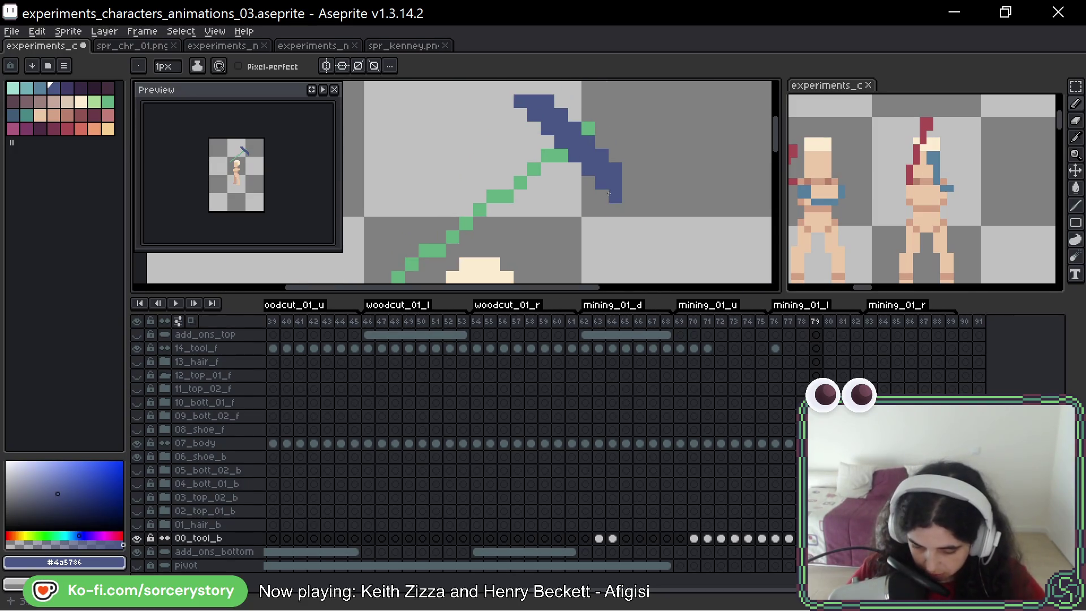
left_click(507, 100)
left_click(520, 115)
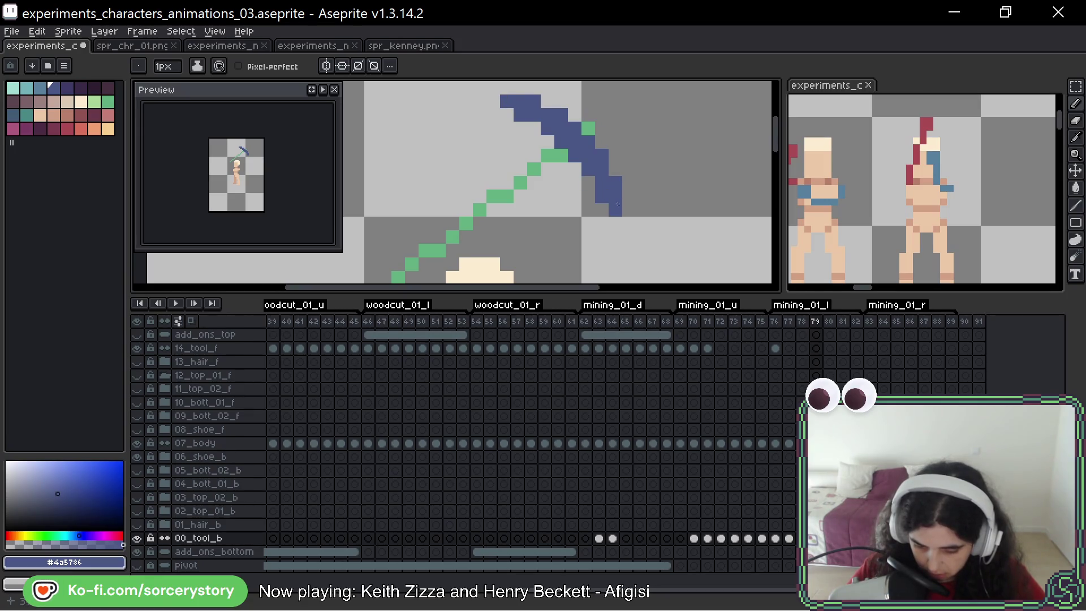
scroll(695, 225, "down", 5)
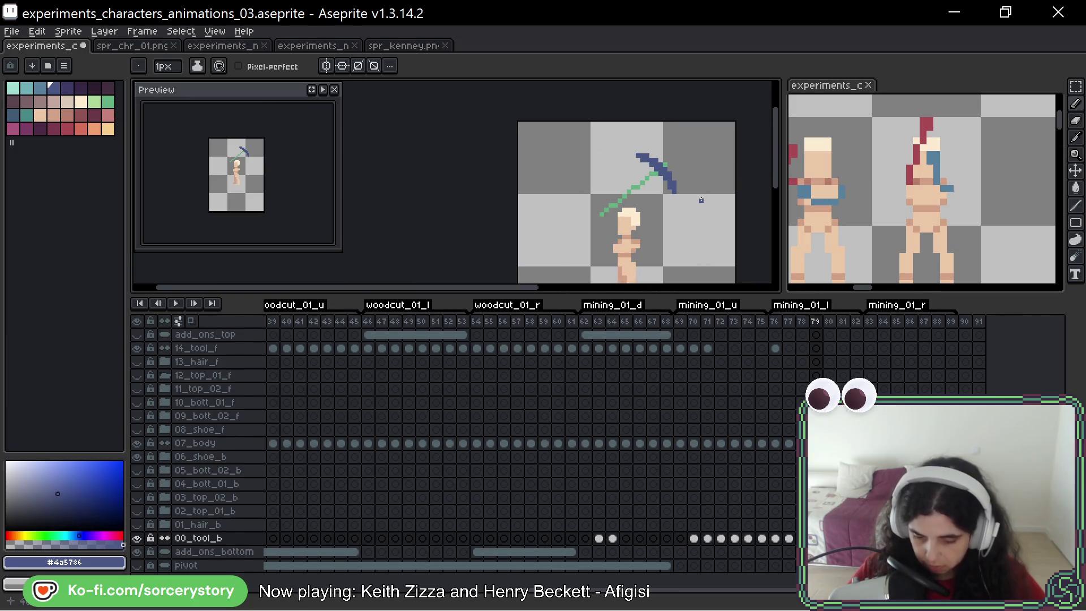
Step: Compare the poses across frames 77–79 and return to frame 78
key("comma")
key("comma")
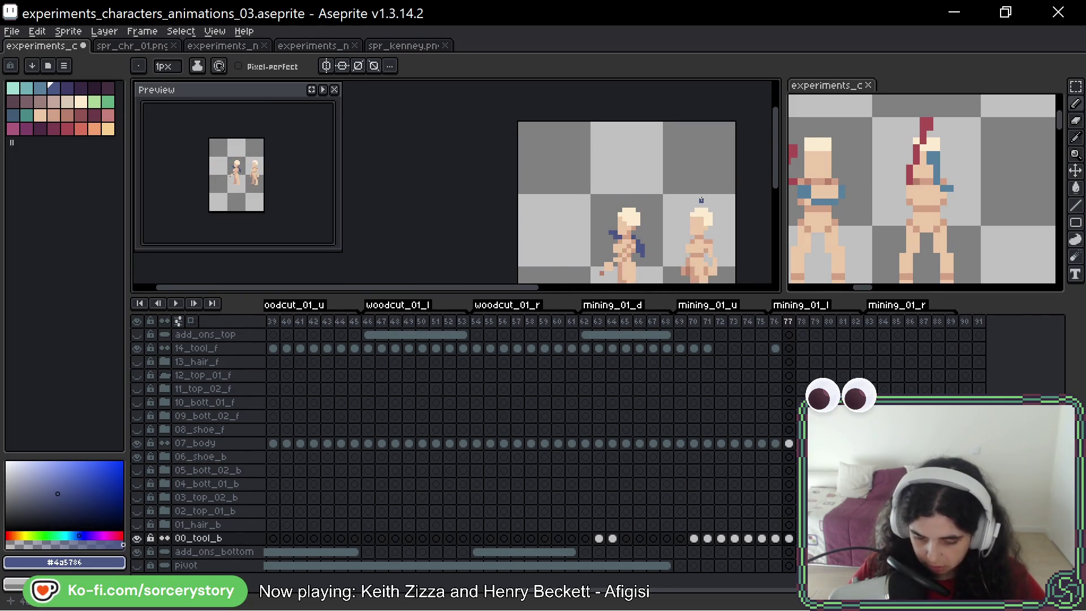
key("period")
key("period")
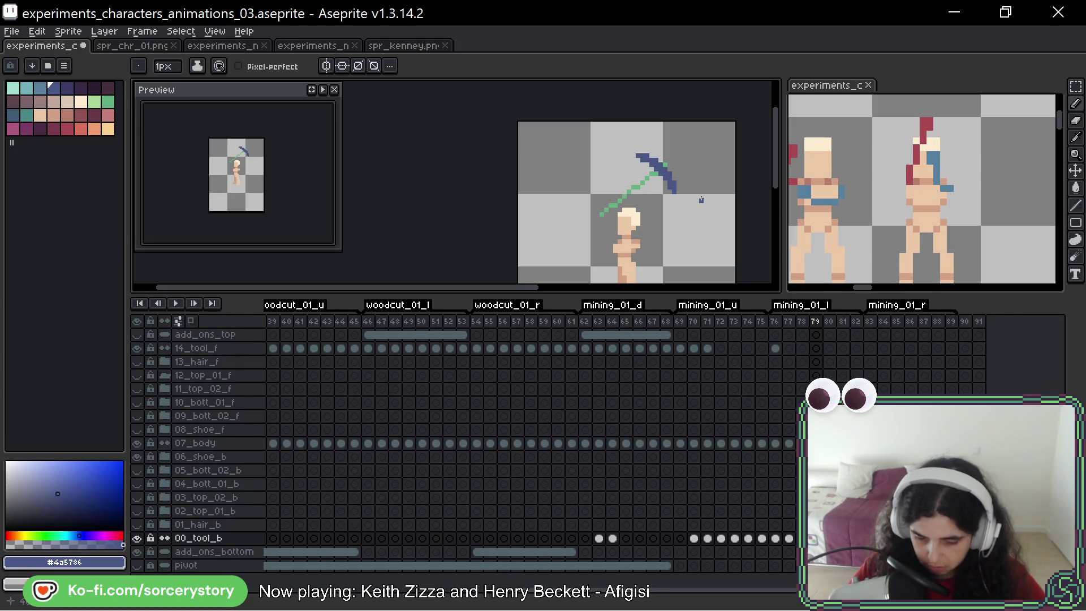
key("comma")
scroll(701, 200, "up", 4)
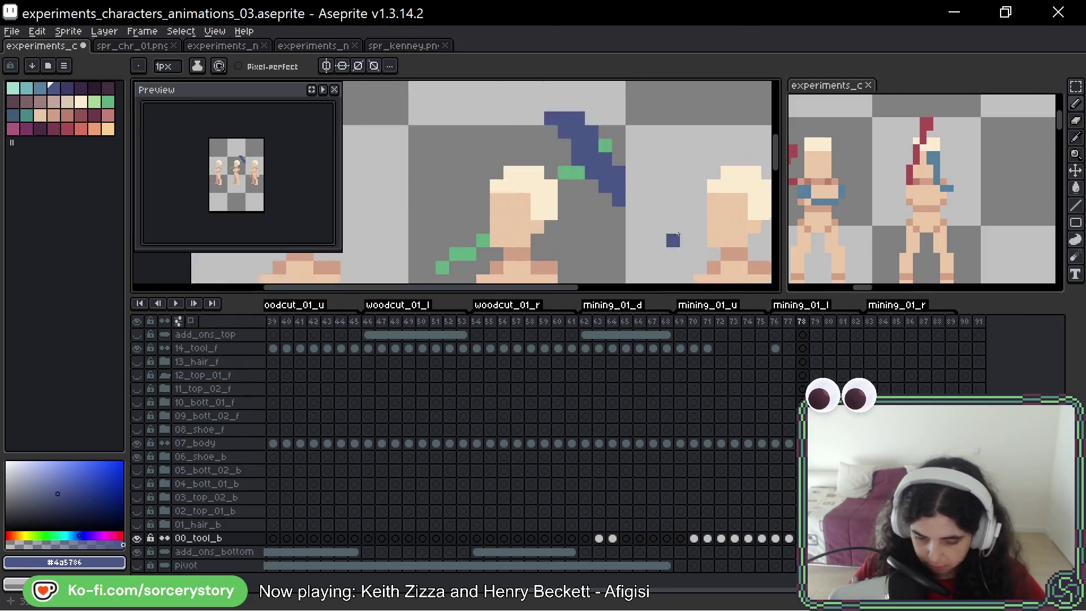
Step: Erase the stray blue pixel beside the character and extend the pickaxe blade downward
key("ctrl+z")
left_click(633, 186)
left_click_drag(632, 199, 632, 213)
left_click(619, 213)
left_click(630, 225)
key("ctrl+z")
Step: Rework the blade tip pixels and add a pixel at the pickaxe head's top-left
left_click(632, 199)
left_click(633, 277)
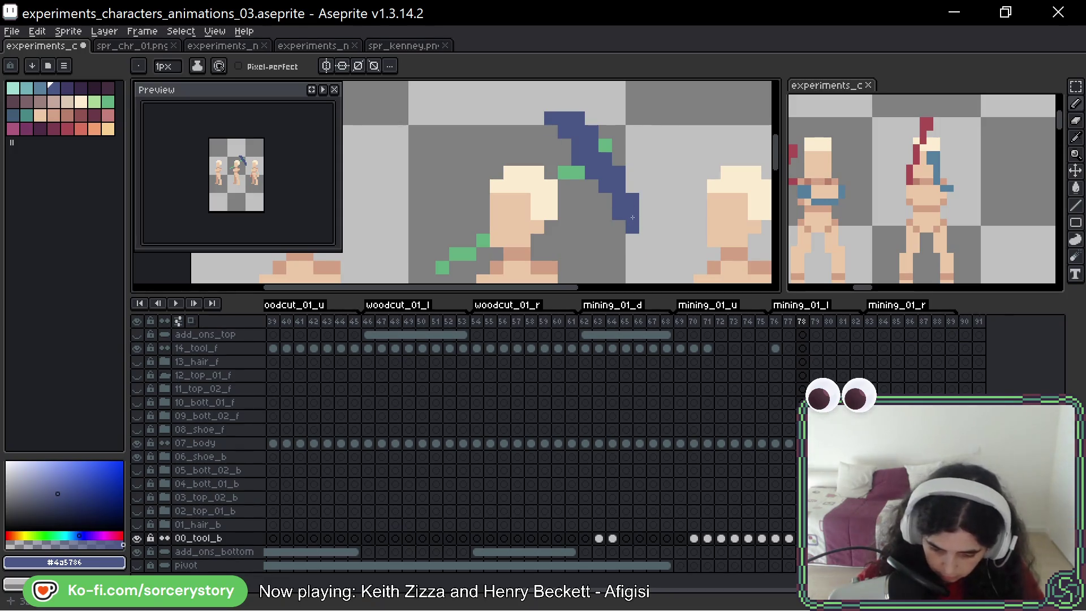
key("ctrl+z")
left_click(646, 199)
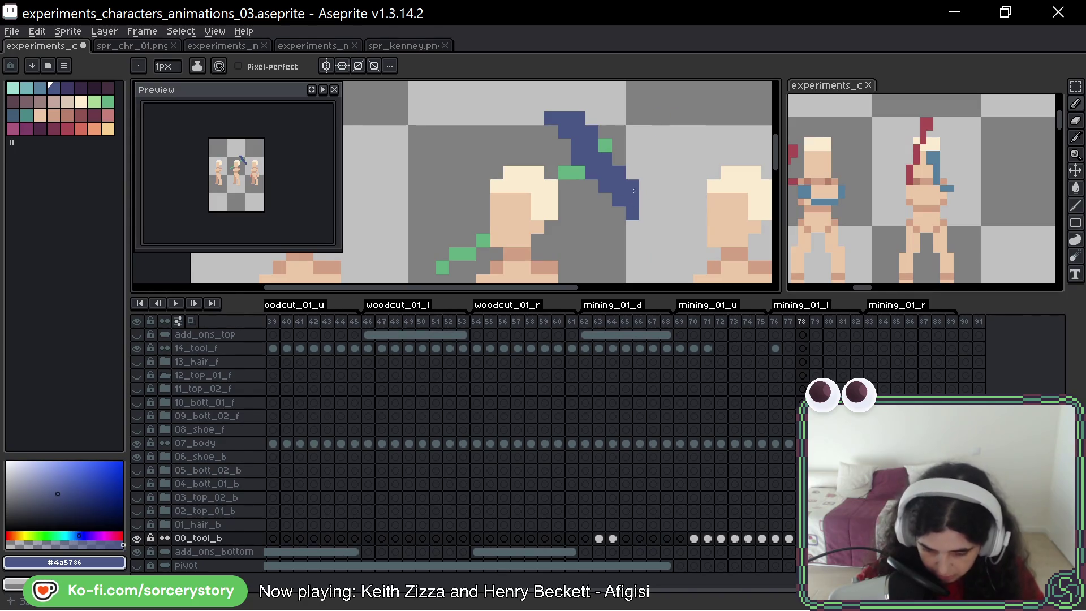
key("ctrl+z")
left_click(537, 119)
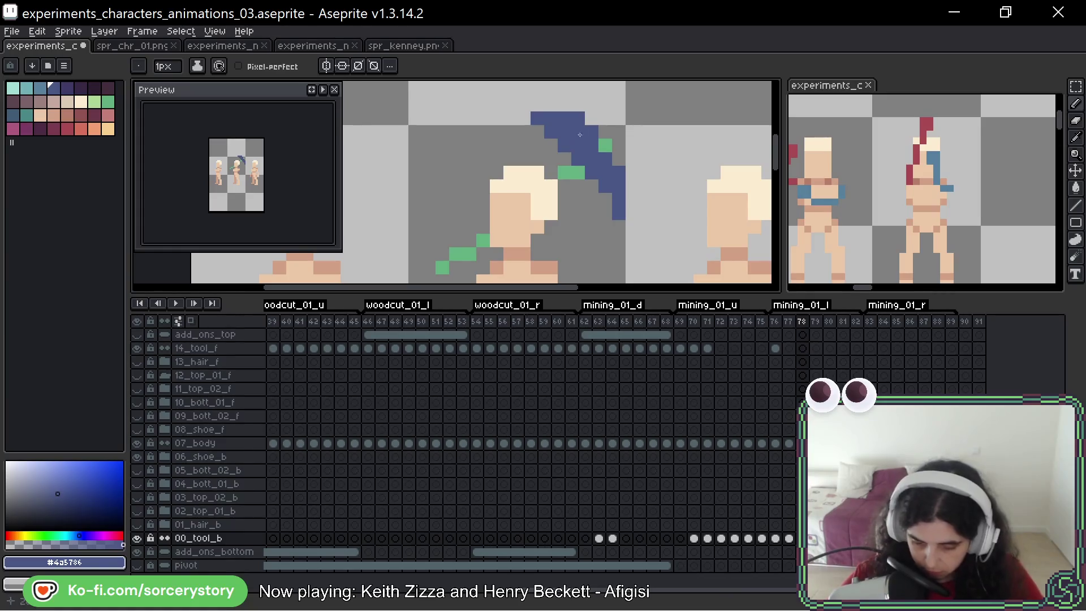
Step: Zoom in and out, flip between frames 78 and 79, then settle on frame 77
scroll(579, 111, "down", 3)
scroll(666, 151, "up", 2)
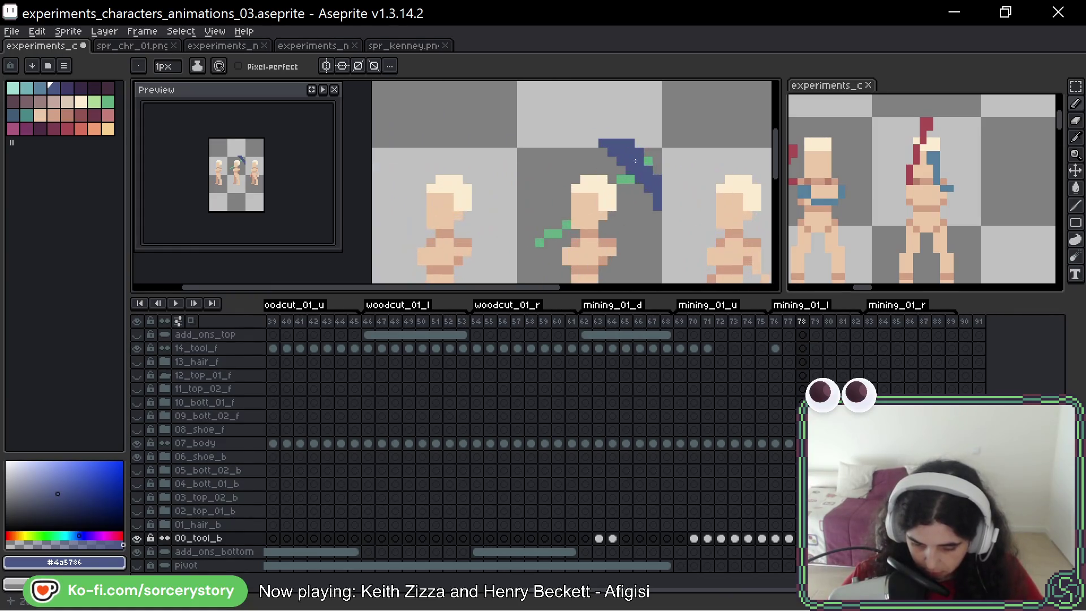
scroll(666, 152, "down", 3)
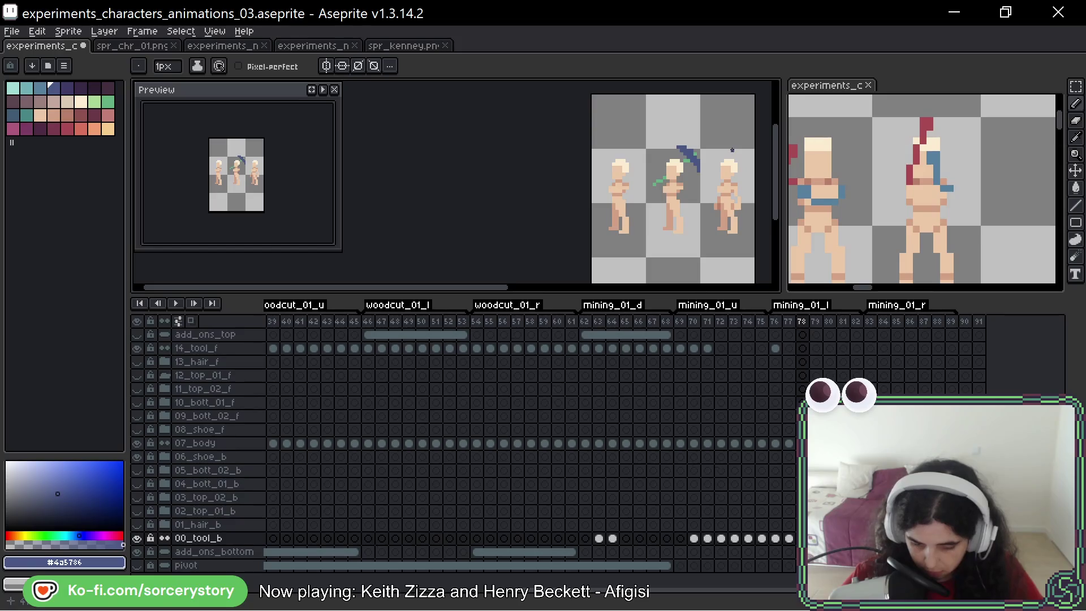
scroll(707, 156, "up", 2)
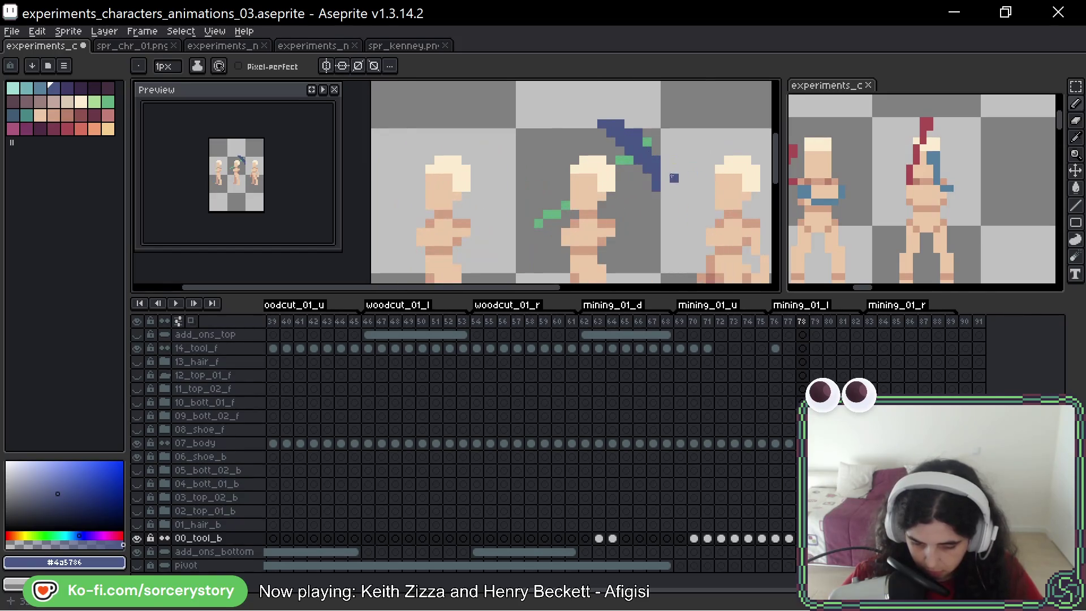
scroll(731, 183, "down", 4)
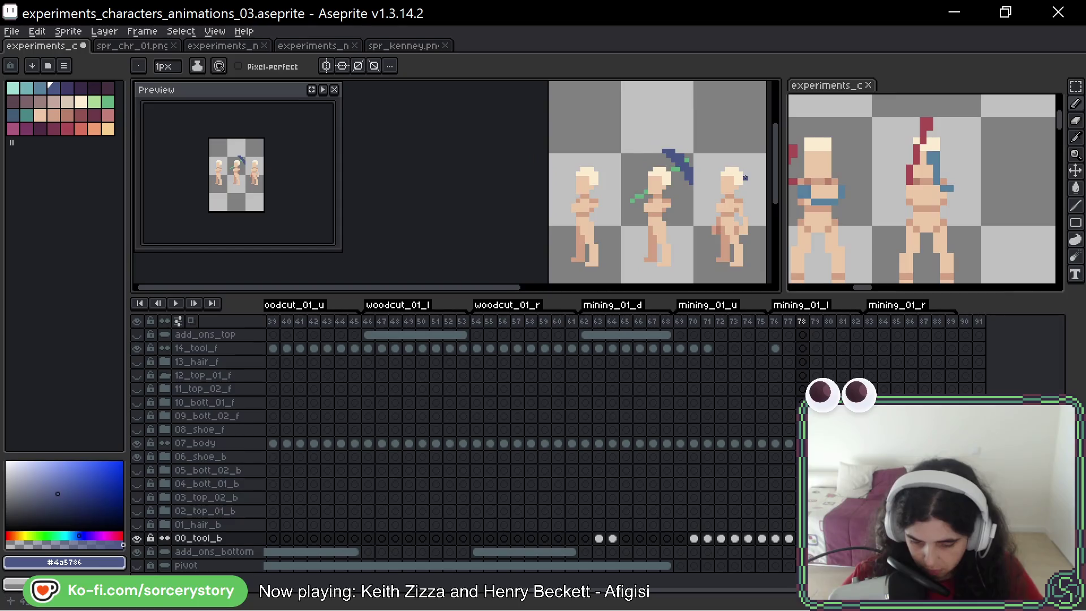
key("Right")
key("Left")
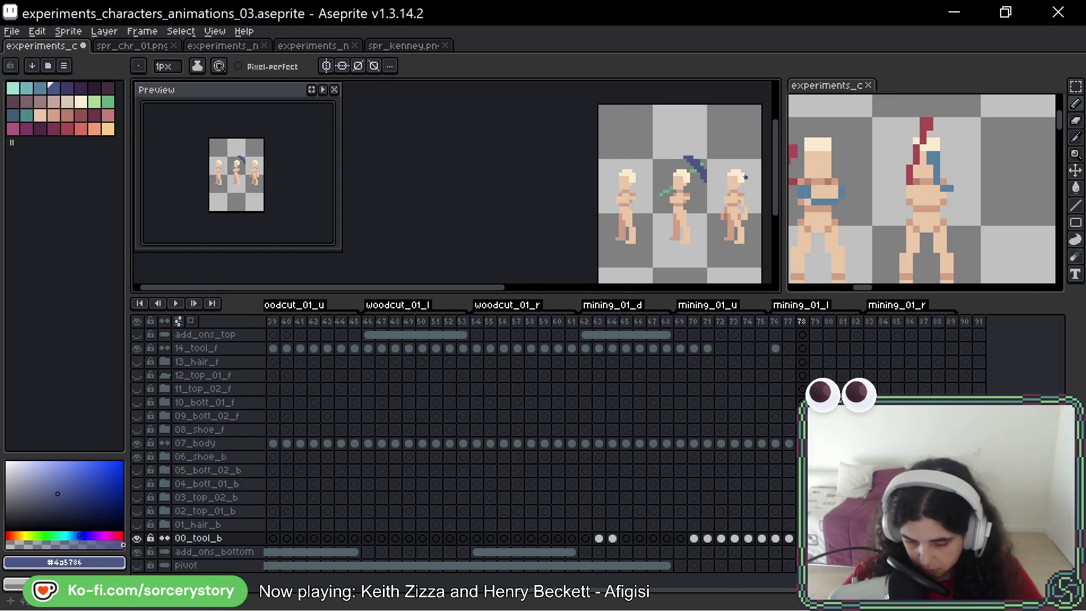
key("Right")
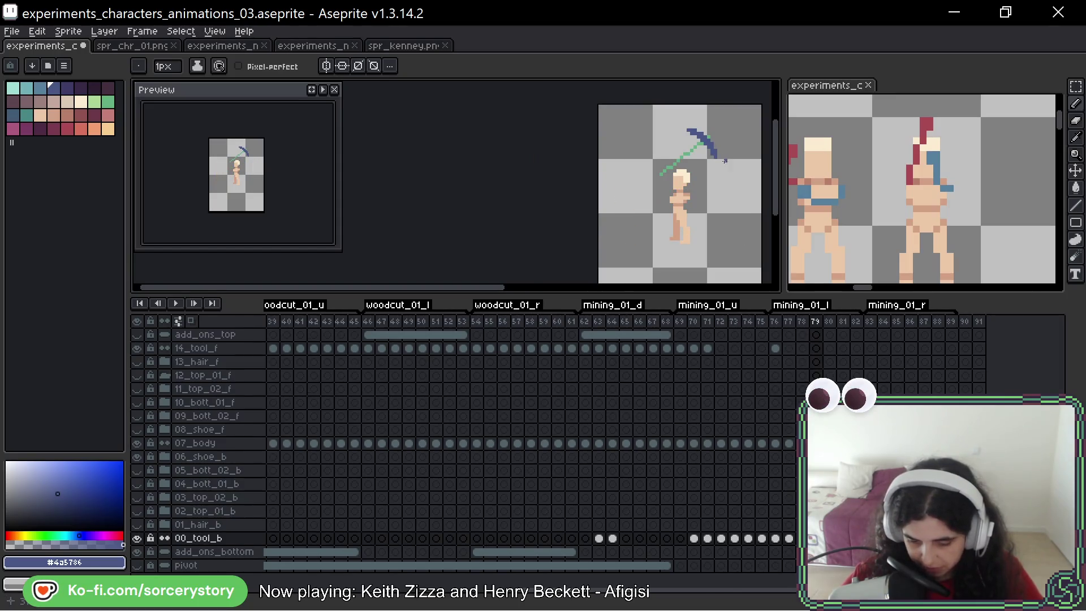
scroll(681, 128, "up", 2)
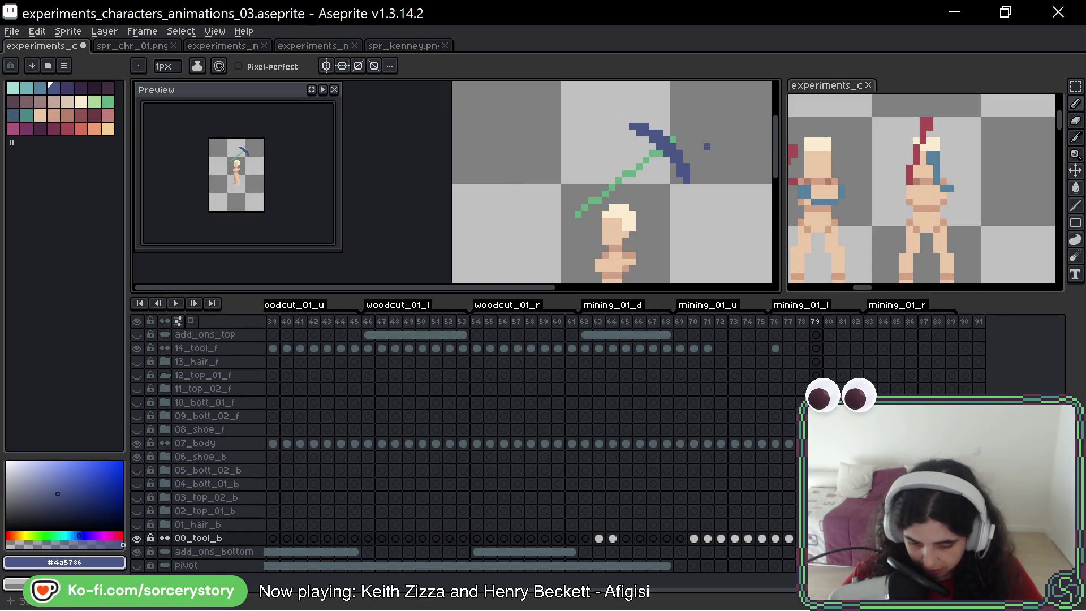
key("Left")
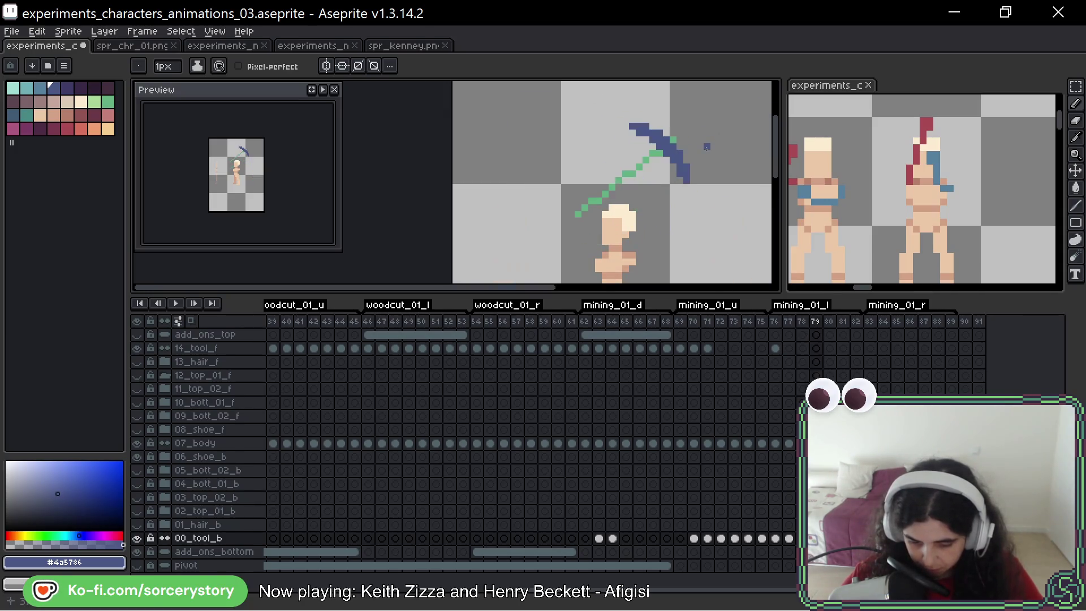
key("Left")
scroll(690, 152, "down", 1)
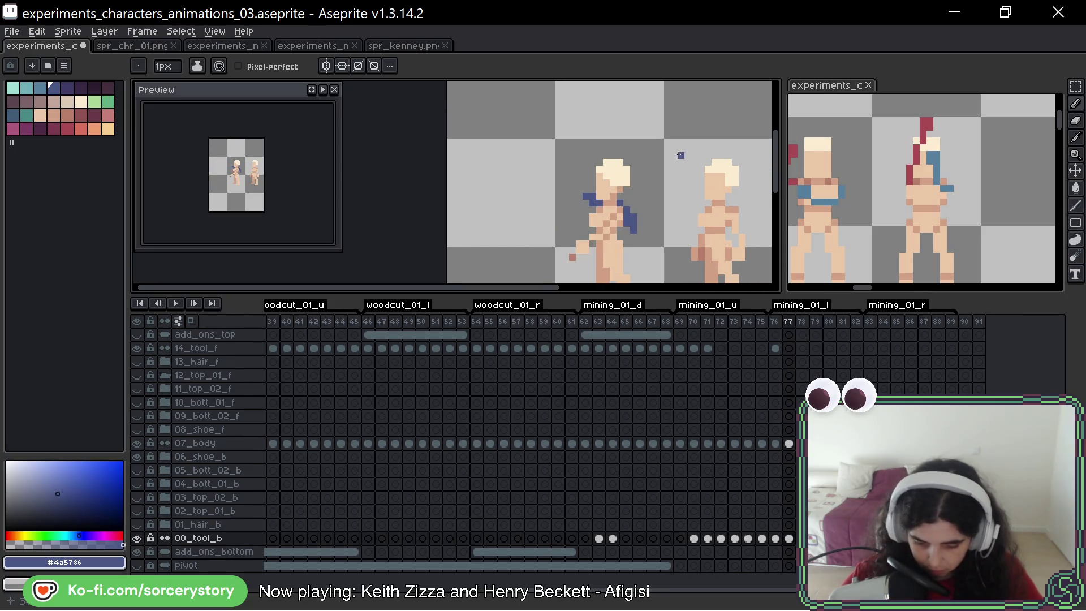
Step: Jump to frame 79 and zoom in on the pickaxe head
scroll(680, 155, "down", 1)
key("Right")
key("Right")
scroll(679, 150, "up", 1)
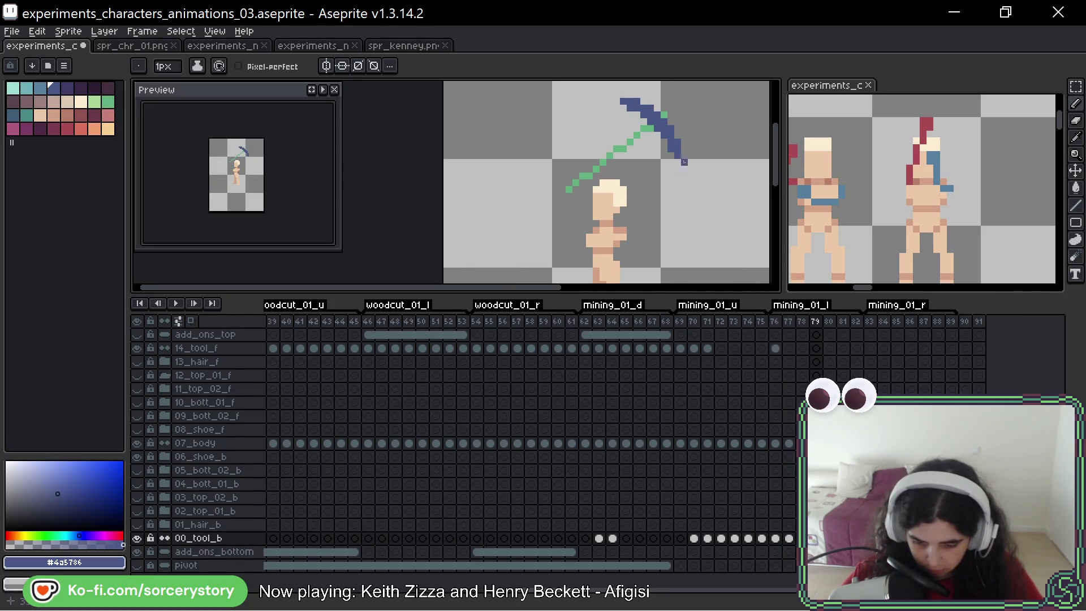
scroll(679, 168, "up", 1)
scroll(682, 186, "up", 2)
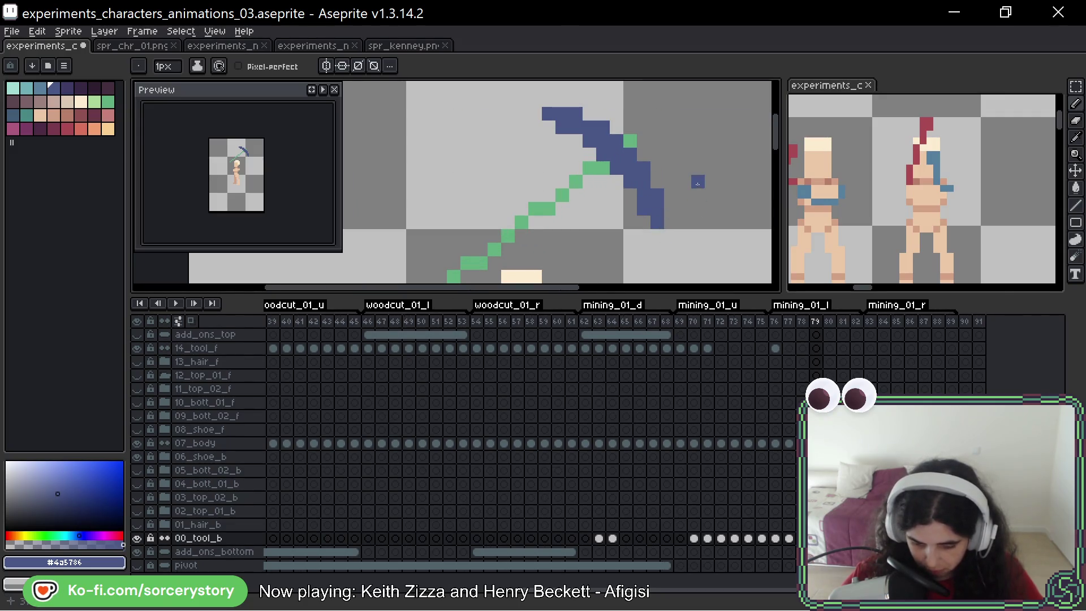
scroll(697, 182, "down", 1)
key("Right")
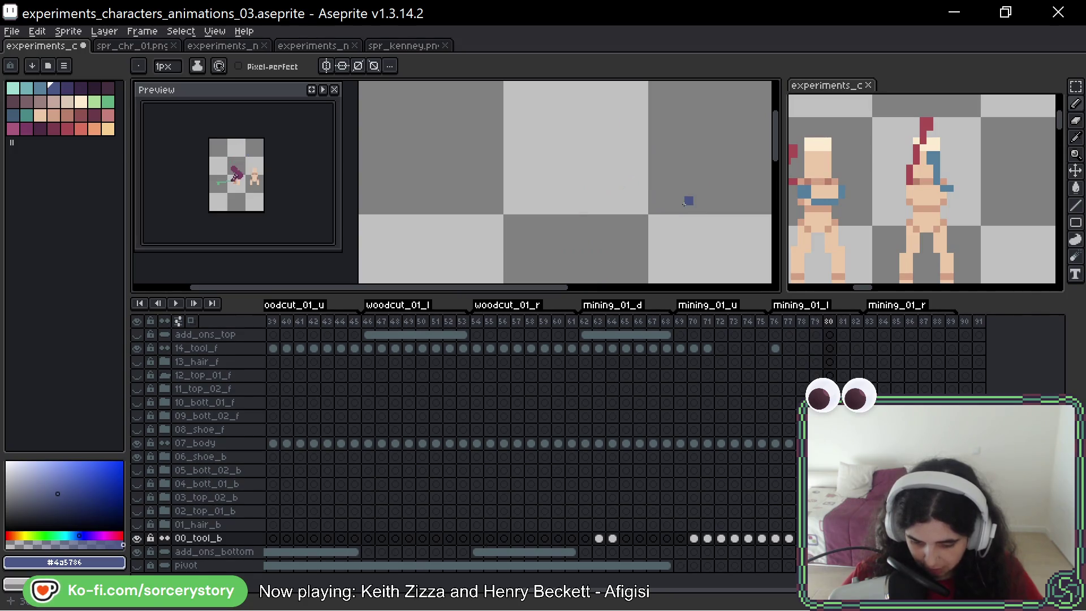
key("Left")
Step: Pan to centre the pickaxe head and return to frame 78
scroll(684, 203, "down", 2)
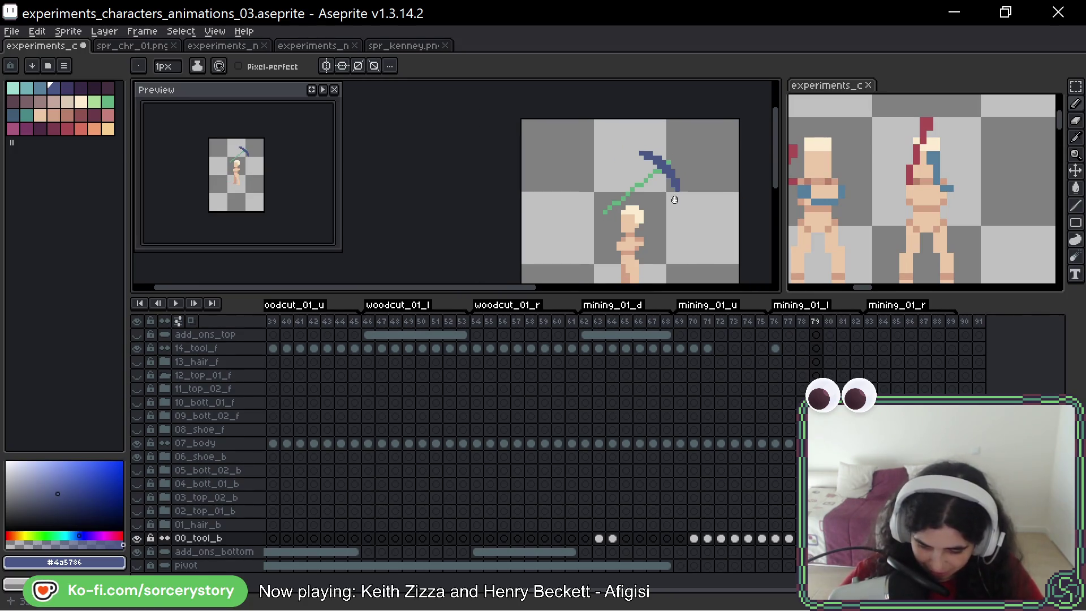
left_click_drag(684, 204, 684, 104)
key("Left")
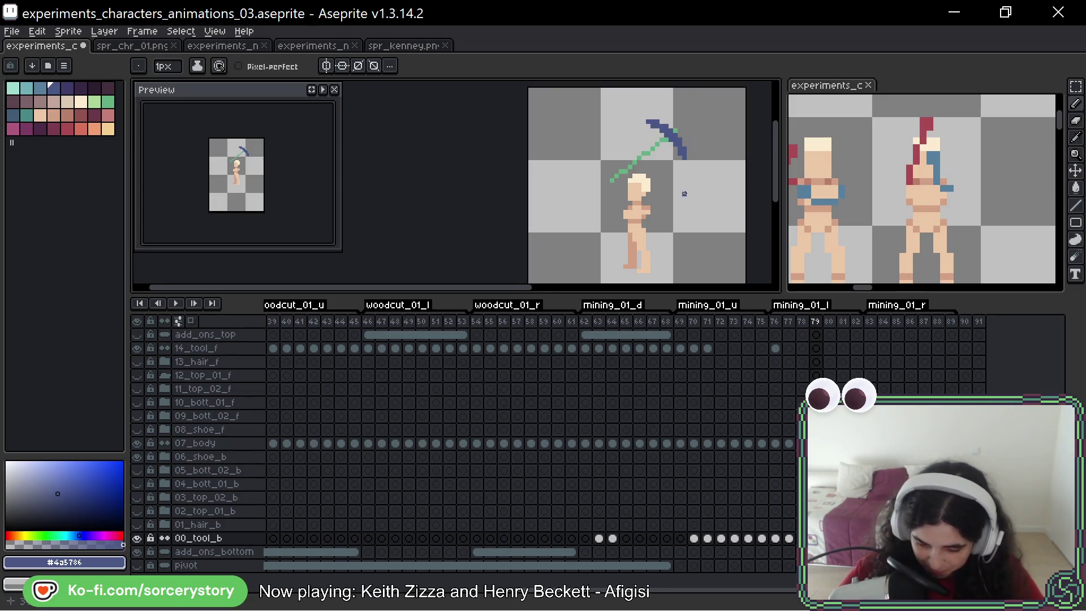
key("F3")
scroll(671, 208, "up", 2)
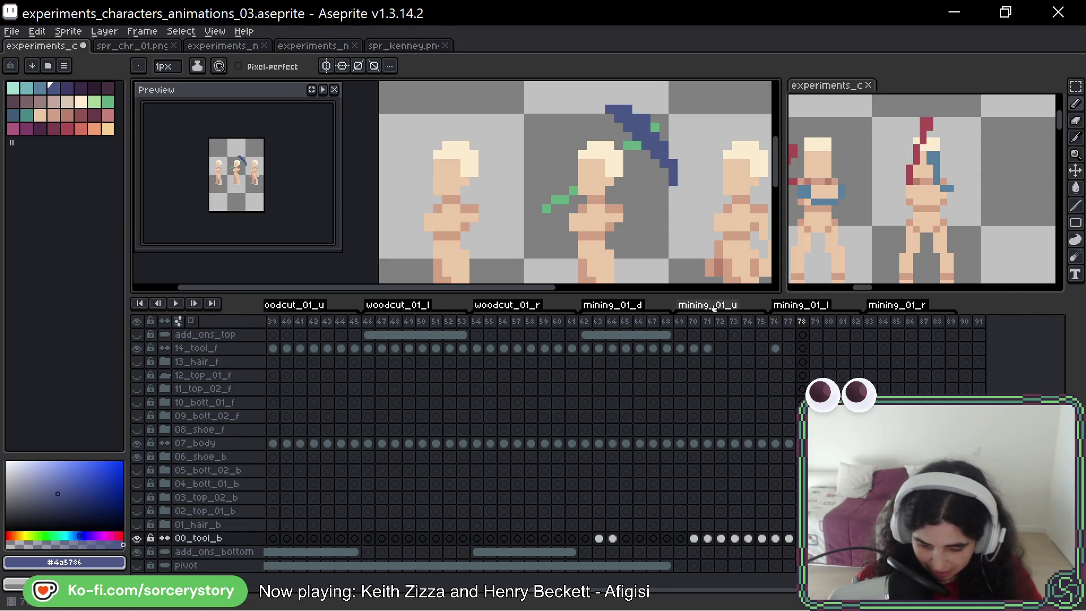
Step: Extend the pickaxe head with dark-blue pixels and touch up its end
left_click_drag(609, 100, 600, 110)
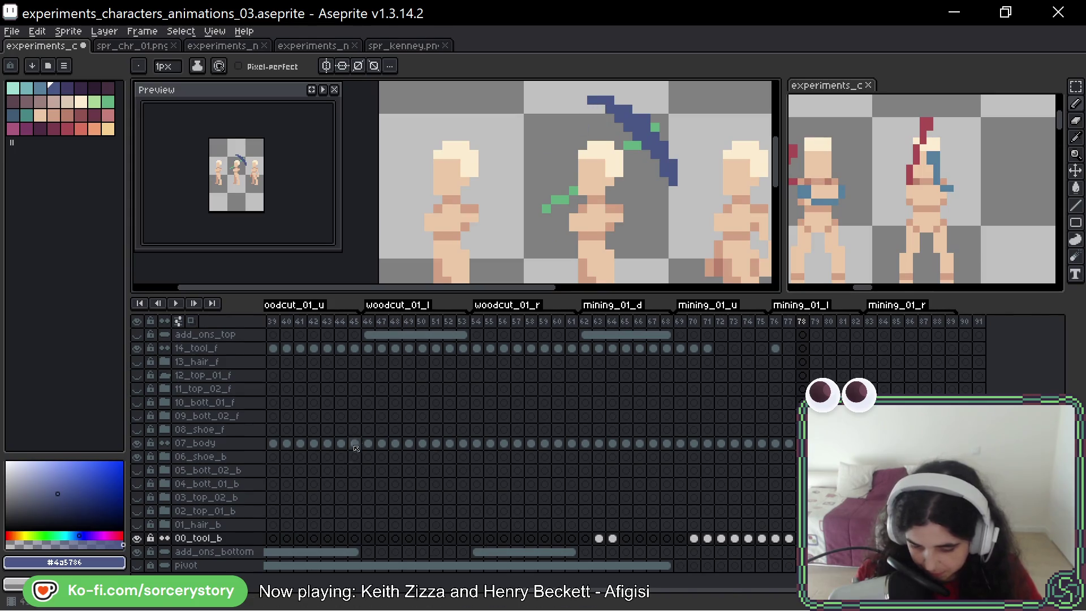
key("ctrl+z")
key("ctrl+z")
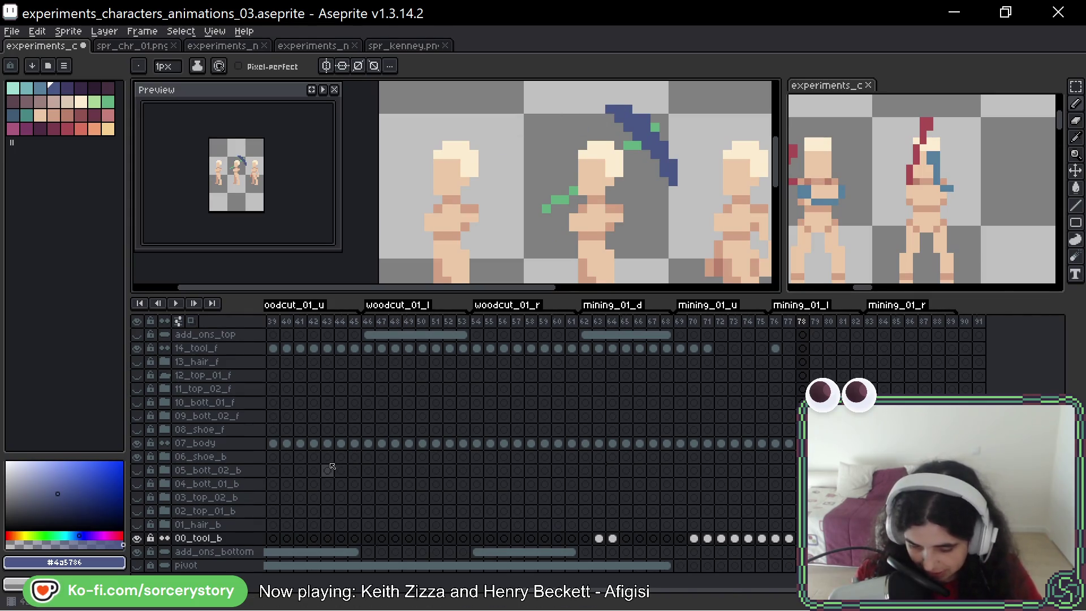
left_click(601, 109)
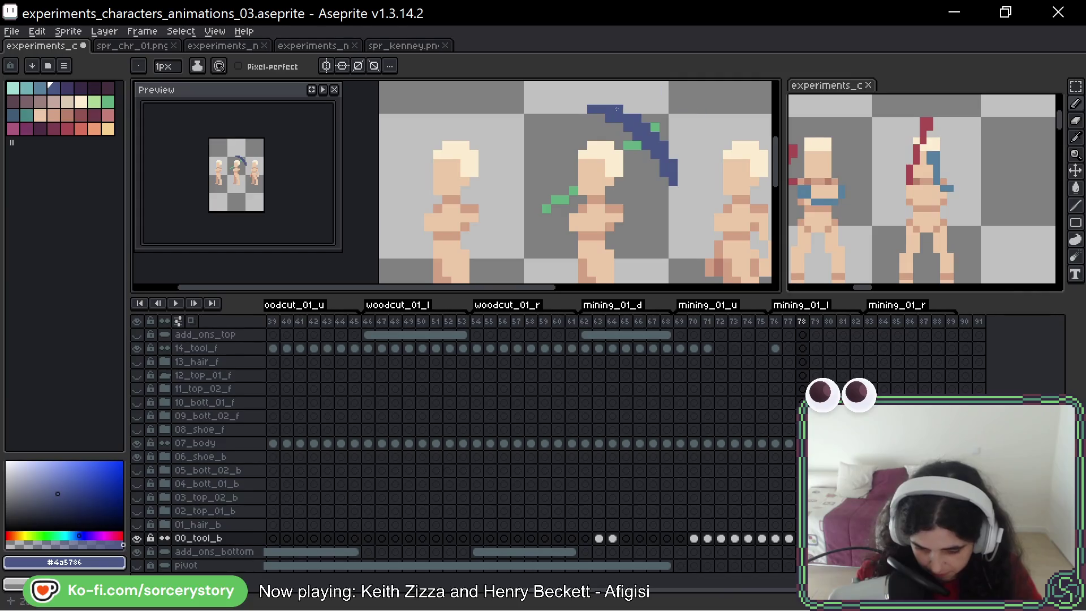
left_click(590, 107)
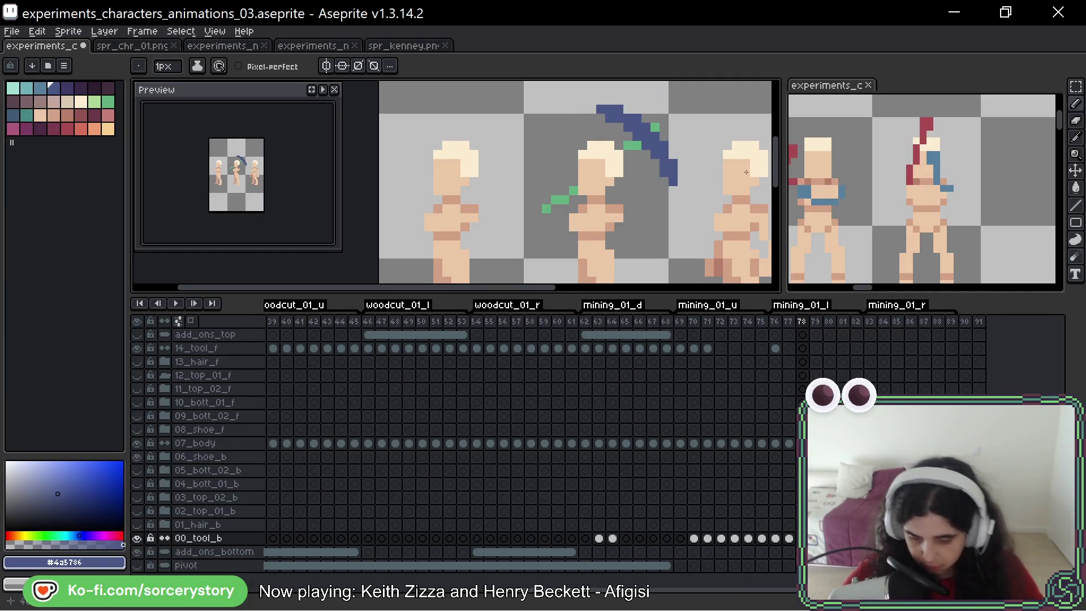
scroll(719, 133, "down", 2)
scroll(719, 133, "down", 3)
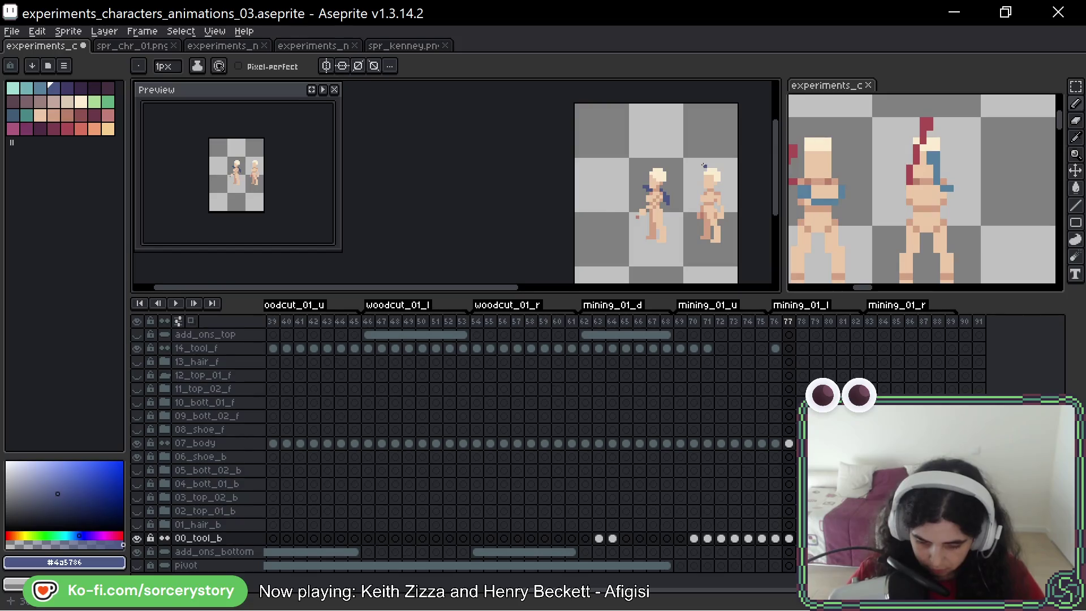
Step: Flip repeatedly between frames 78 and 79 to compare the pickaxe poses
key("Right")
key("Left")
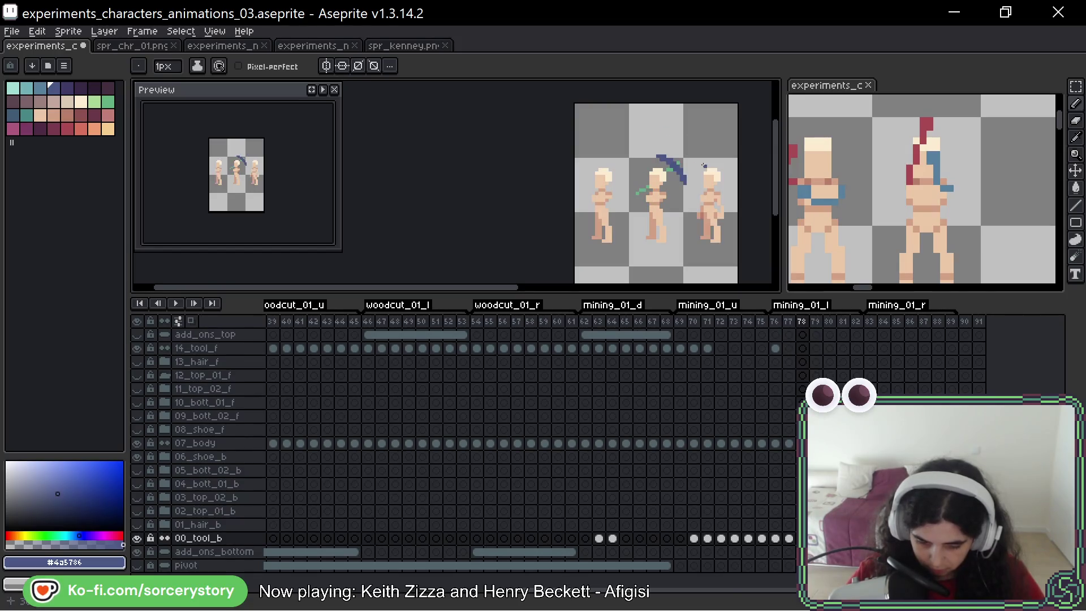
key("Right")
key("Left")
key("Right")
key("Left")
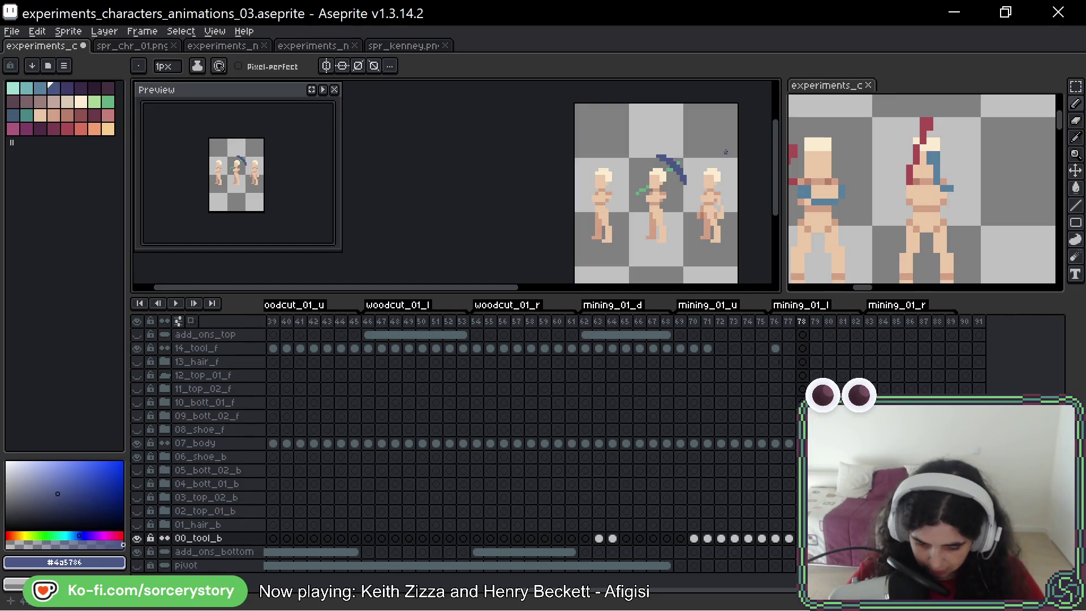
key("Right")
key("Left")
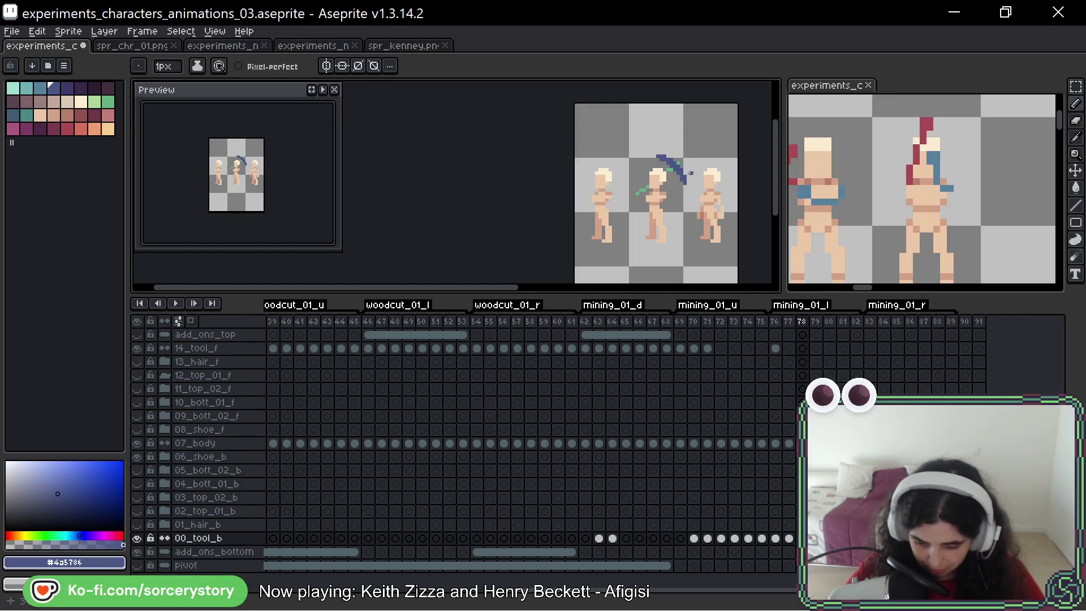
Step: Pan the view, preview the animation, and return to frame 78
scroll(690, 172, "up", 4)
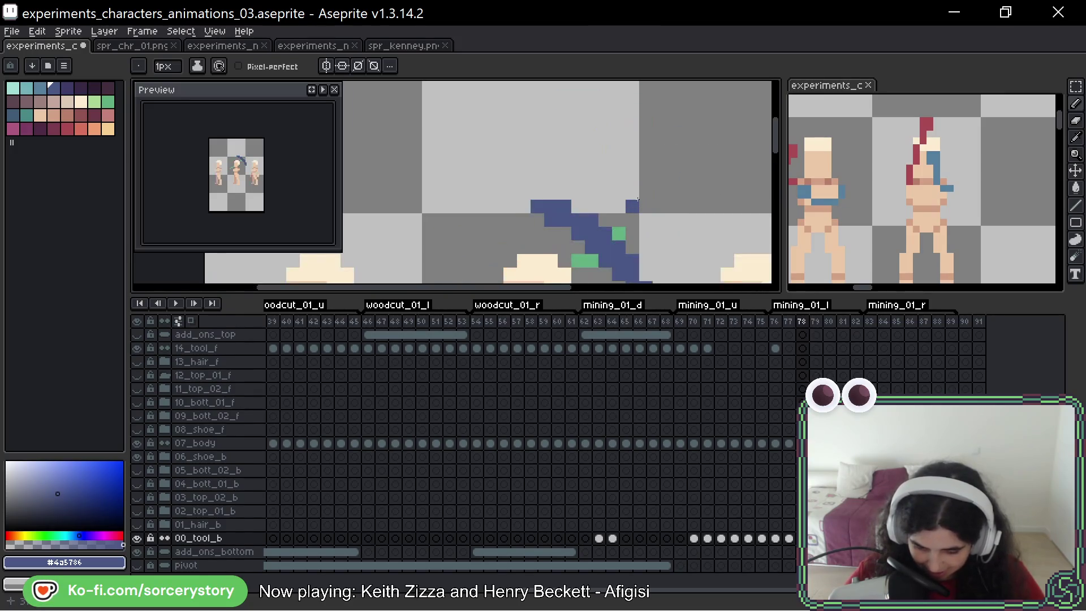
left_click_drag(673, 219, 626, 147)
key("Return")
key("Return")
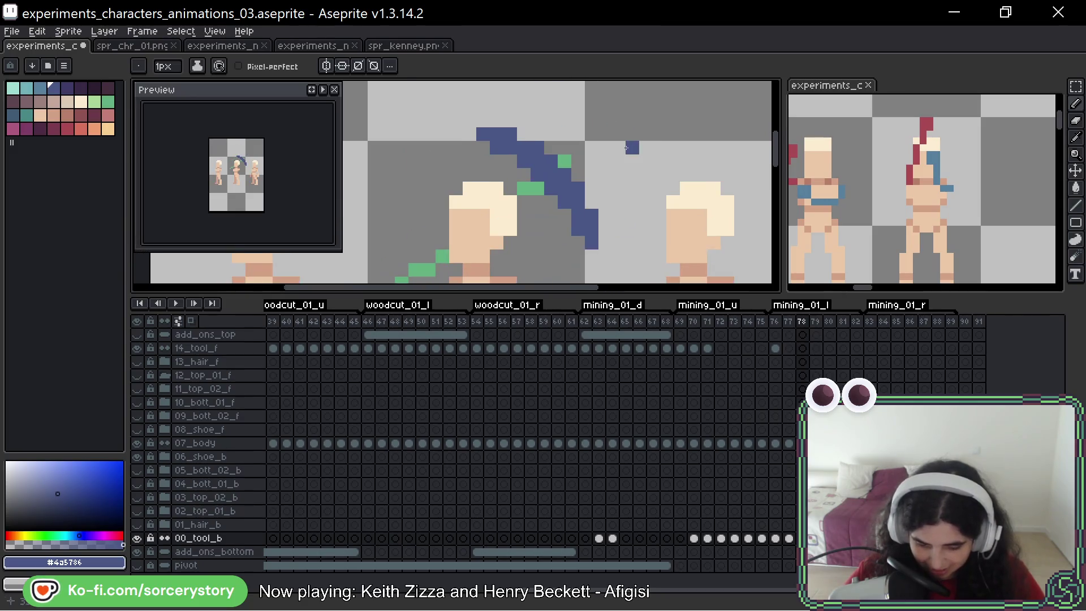
scroll(603, 266, "down", 3)
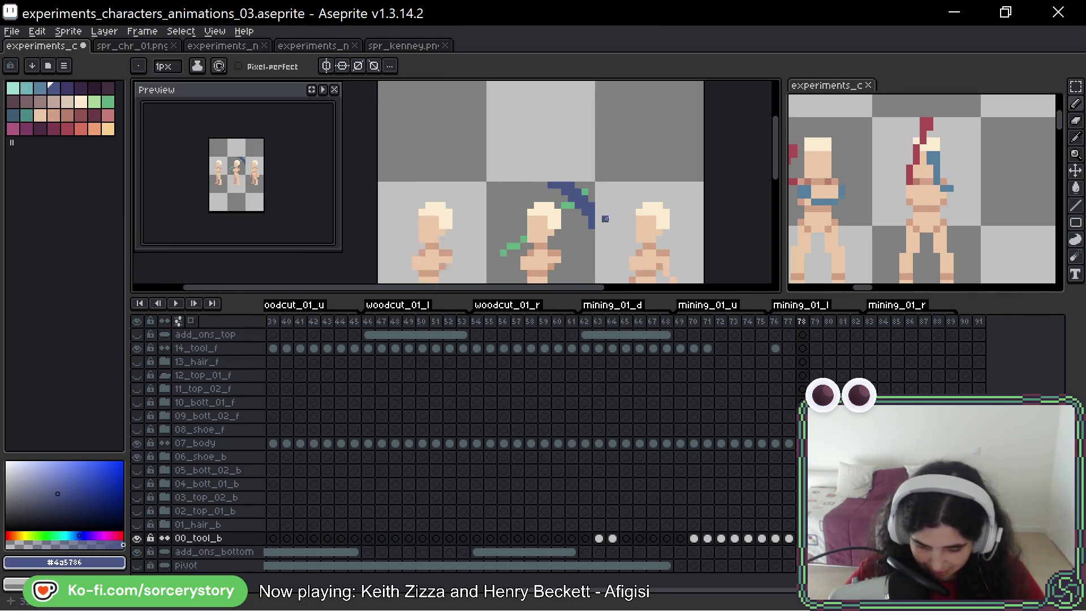
key("Return")
key("Return")
key("Left")
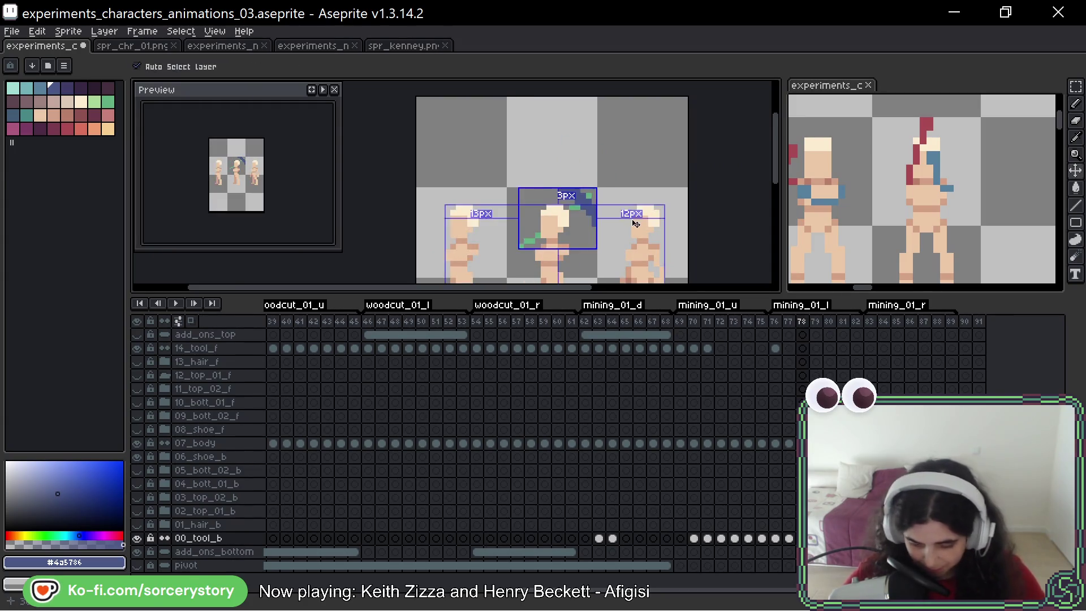
scroll(590, 218, "up", 1)
scroll(590, 217, "up", 1)
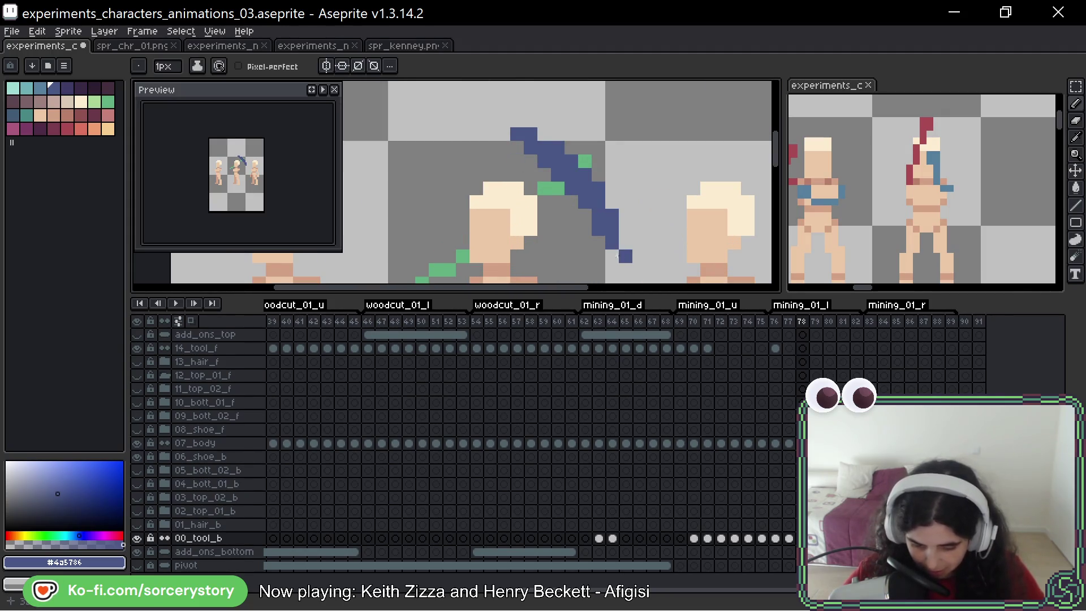
Step: Move the blue pixel near the pickaxe head one cell up-left, then check frames 77 and 79
key("ctrl")
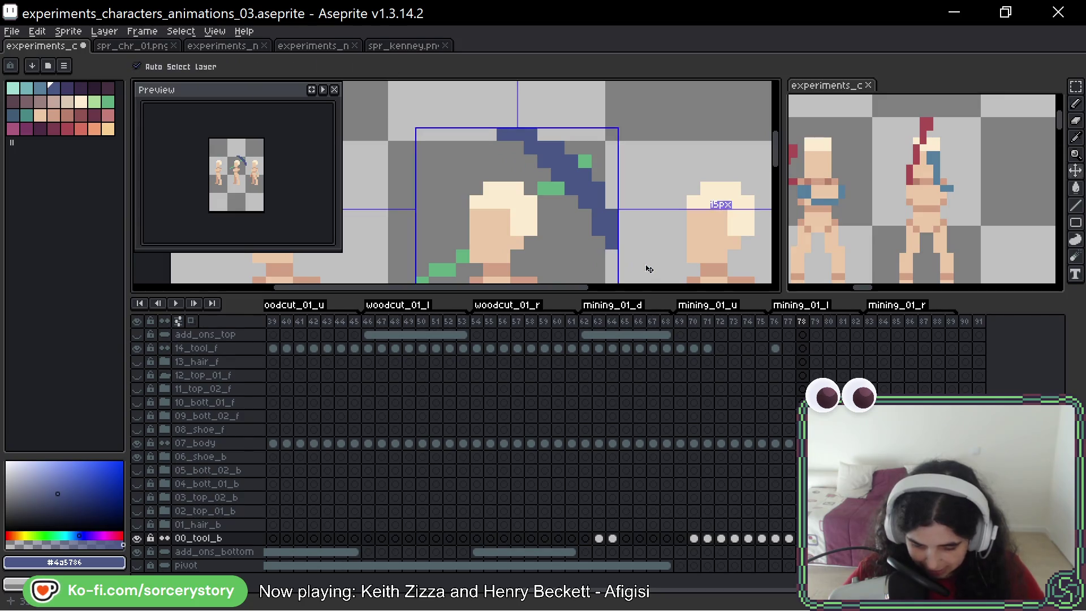
left_click(643, 264)
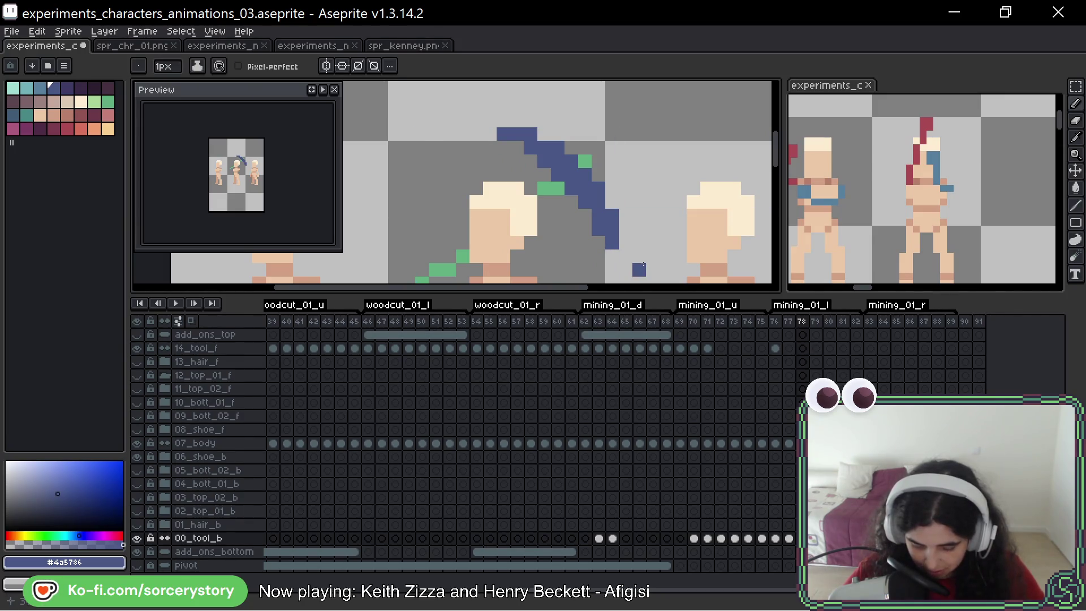
key("ctrl+z")
left_click(627, 255)
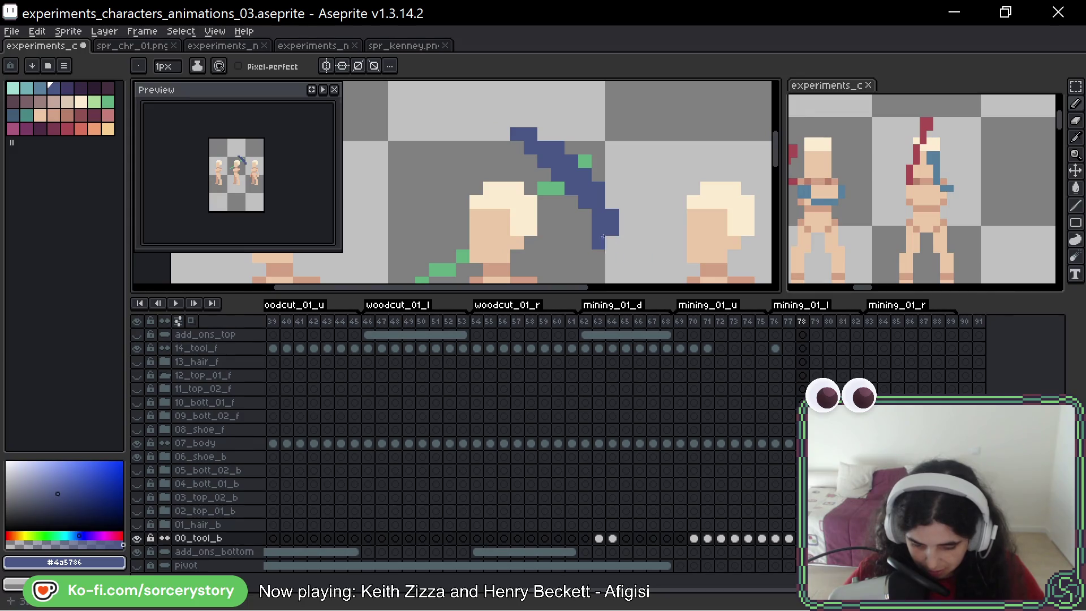
scroll(650, 222, "down", 5)
key("Left")
key("Right")
key("Right")
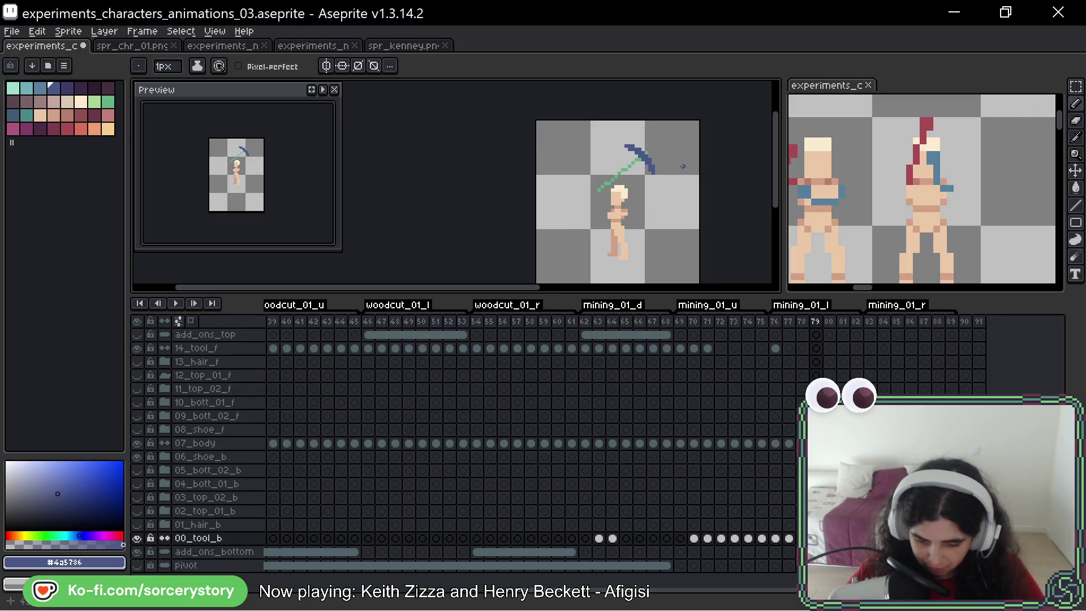
Step: Step through frames 78–80, comparing against frame 79, and settle on frame 80
key("Left")
key("Right")
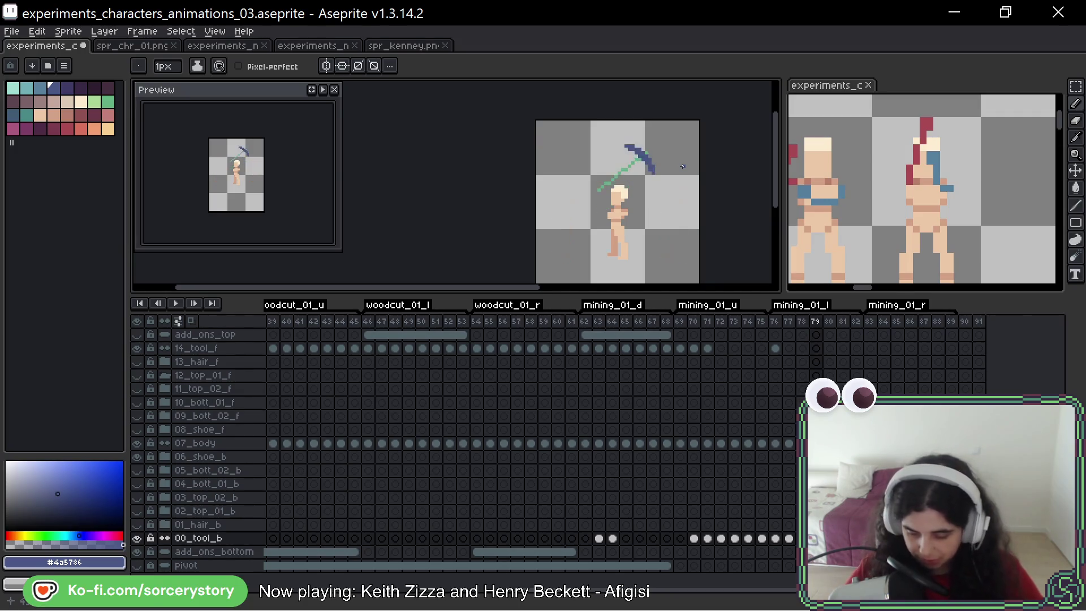
key("Left")
key("Right")
key("Right")
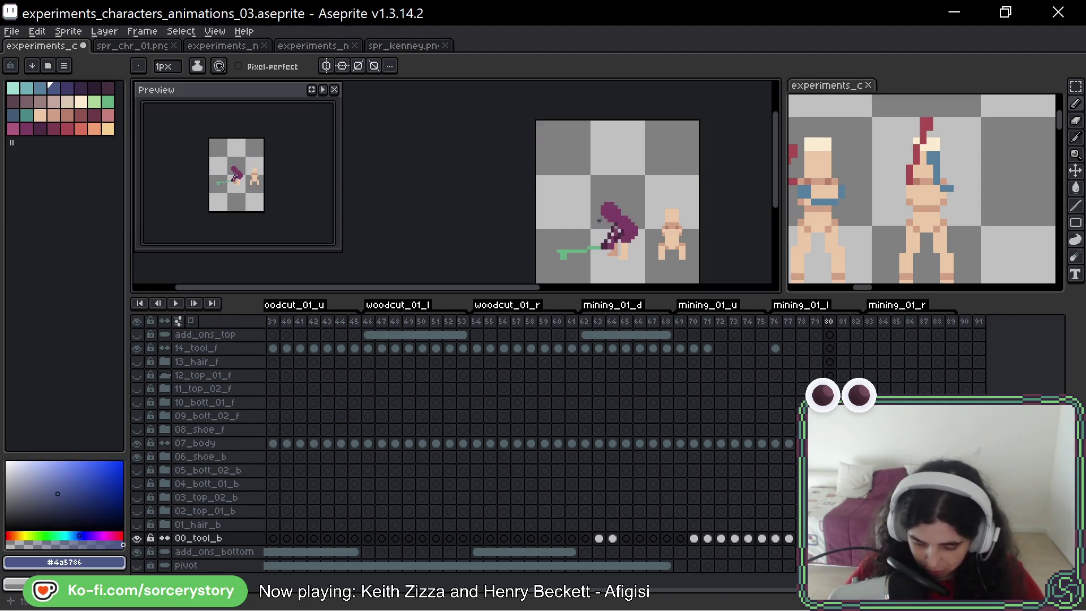
key("Left")
key("Left")
key("Right")
key("Right")
scroll(564, 256, "up", 1)
scroll(570, 237, "down", 2)
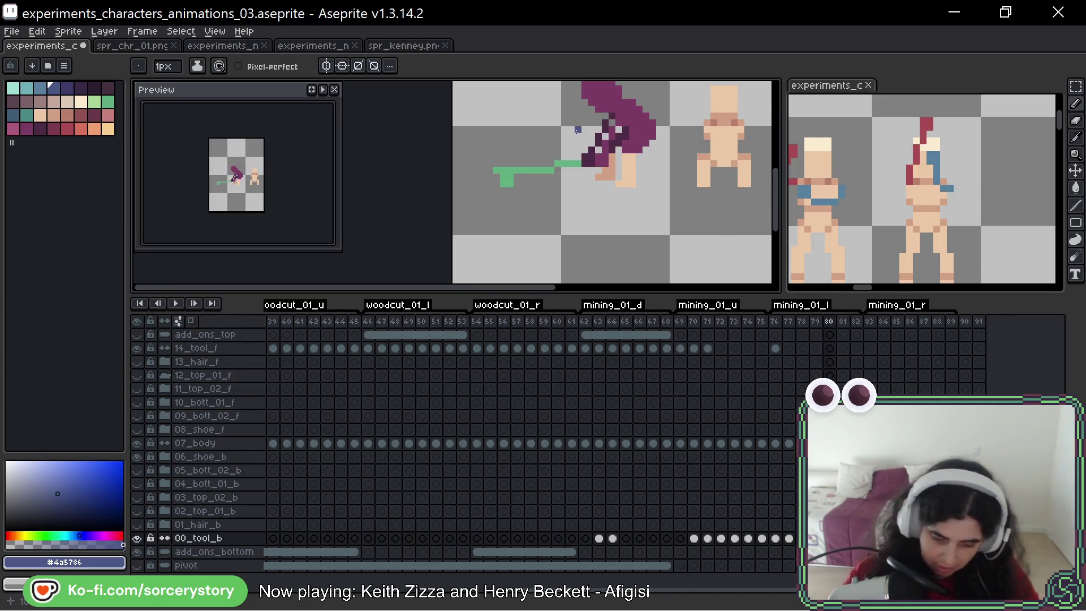
Step: Draw an upright dark-blue shaft on frame 80 with one pixel diagonally above it, then ghost the neighbouring frame
mouse_move(509, 183)
left_mouse_down()
mouse_move(503, 149)
mouse_move(530, 173)
left_mouse_up()
left_click_drag(510, 226, 516, 188)
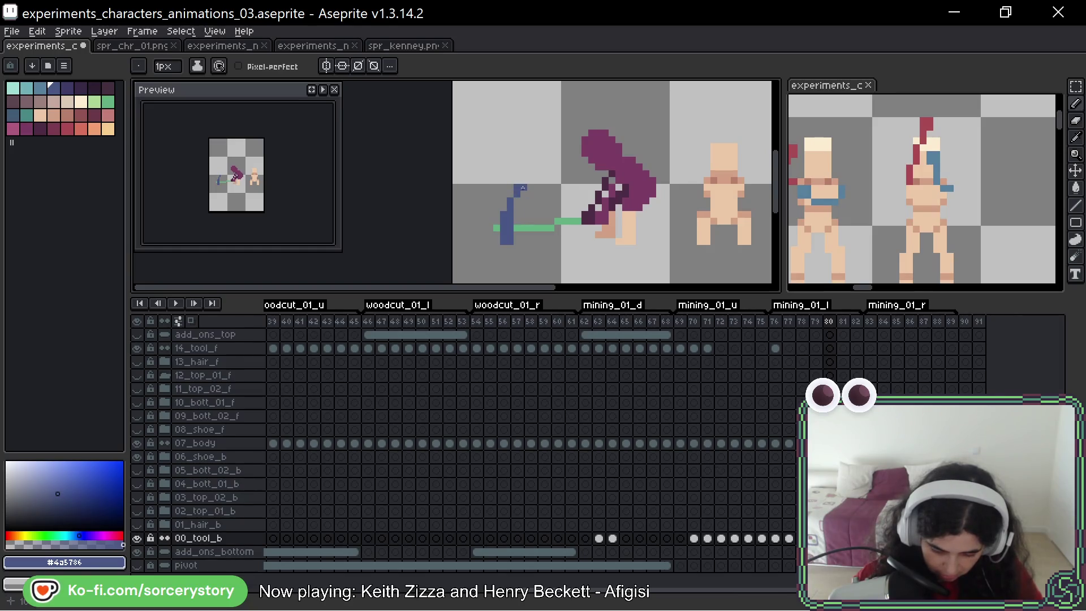
left_click(523, 187)
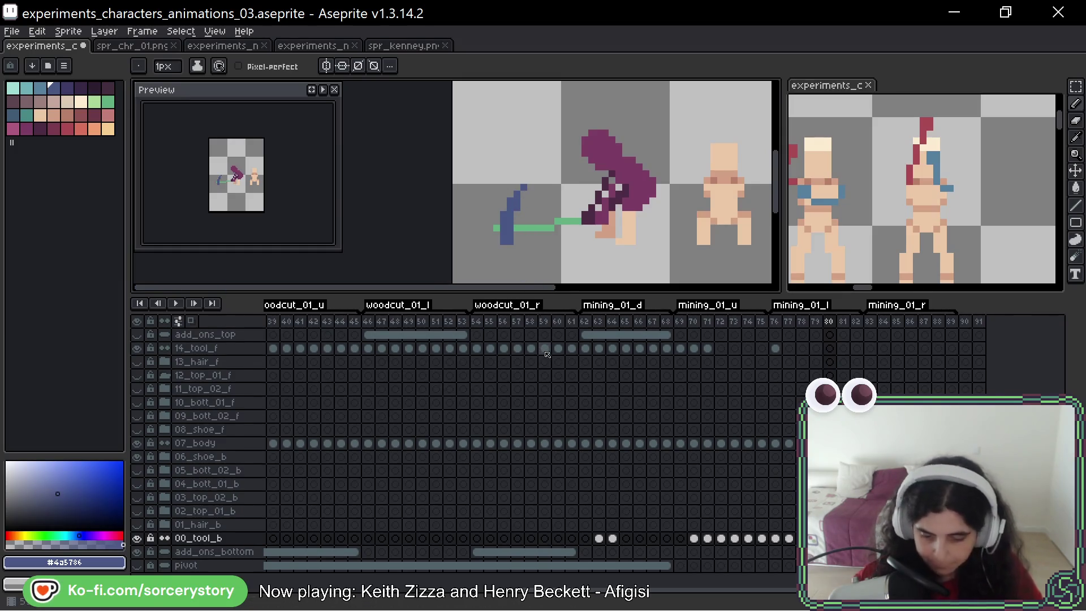
scroll(586, 231, "up", 3)
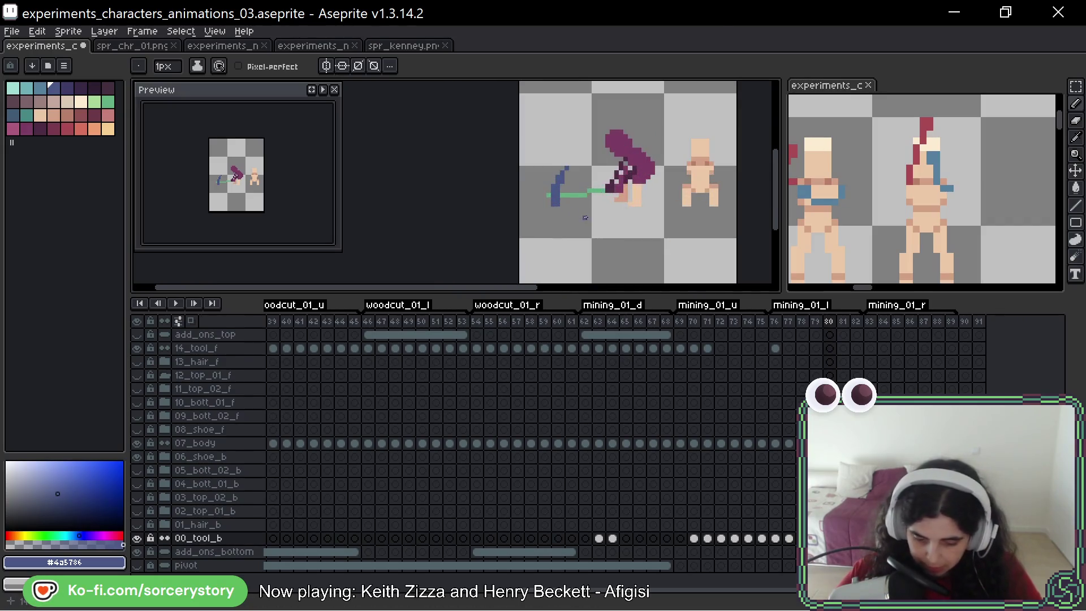
left_click_drag(595, 159, 520, 222)
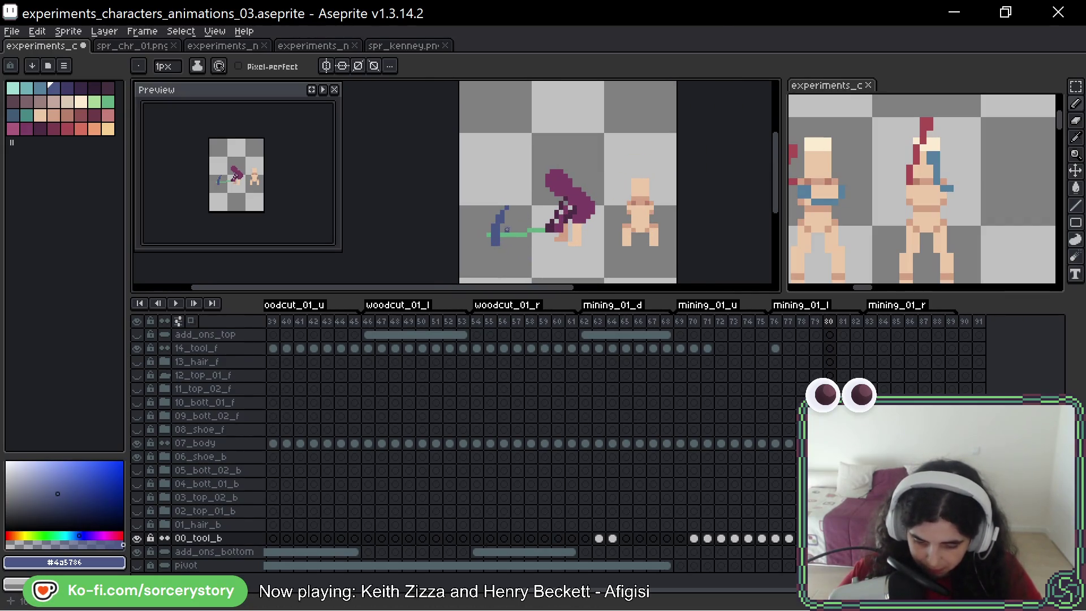
scroll(507, 229, "up", 1)
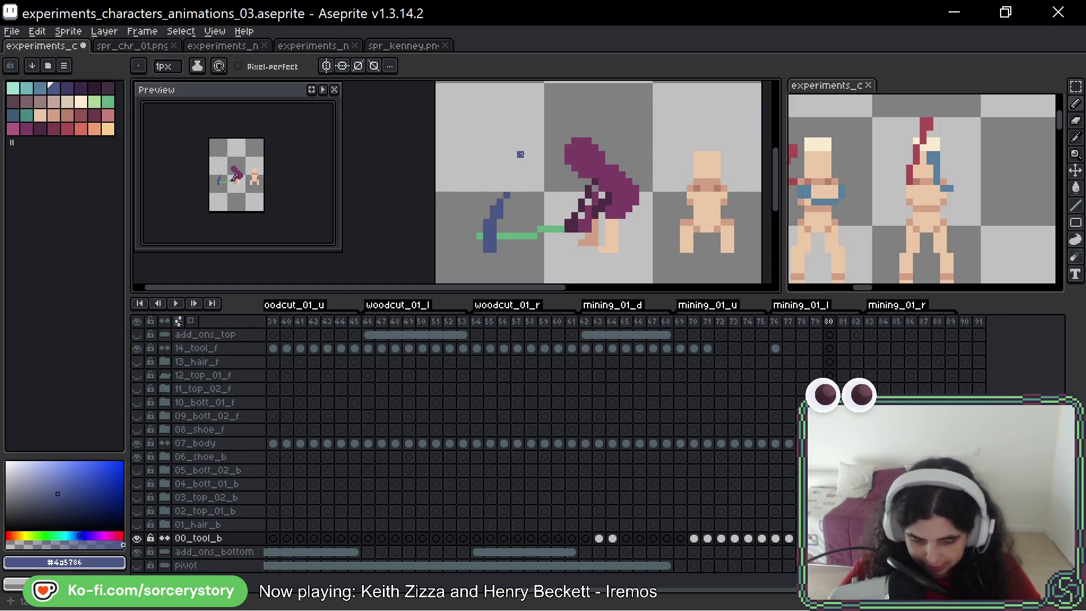
scroll(520, 201, "down", 3)
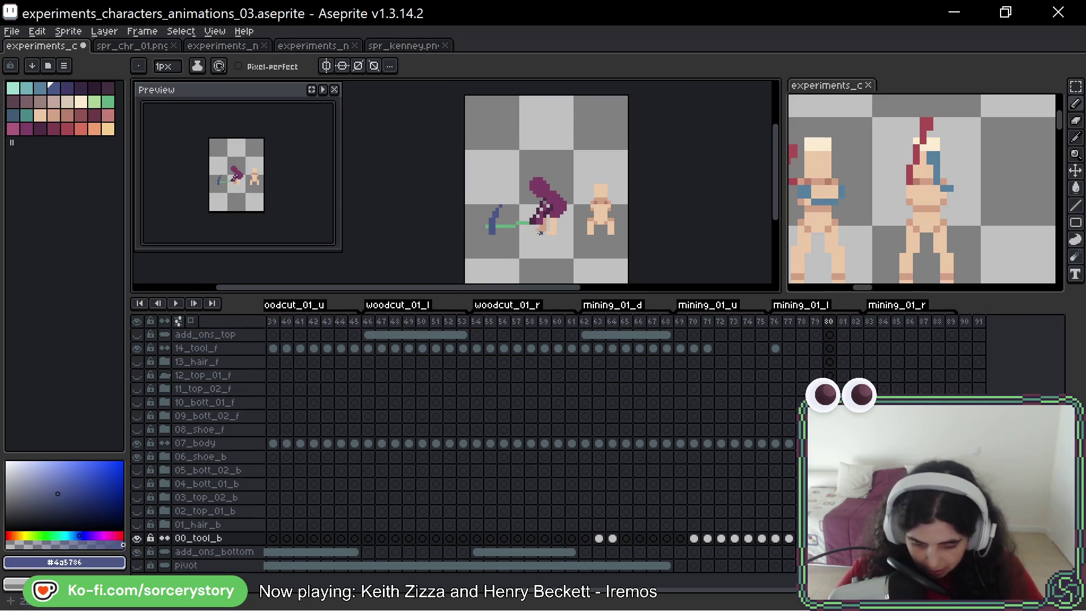
scroll(540, 232, "up", 1)
scroll(509, 183, "up", 1)
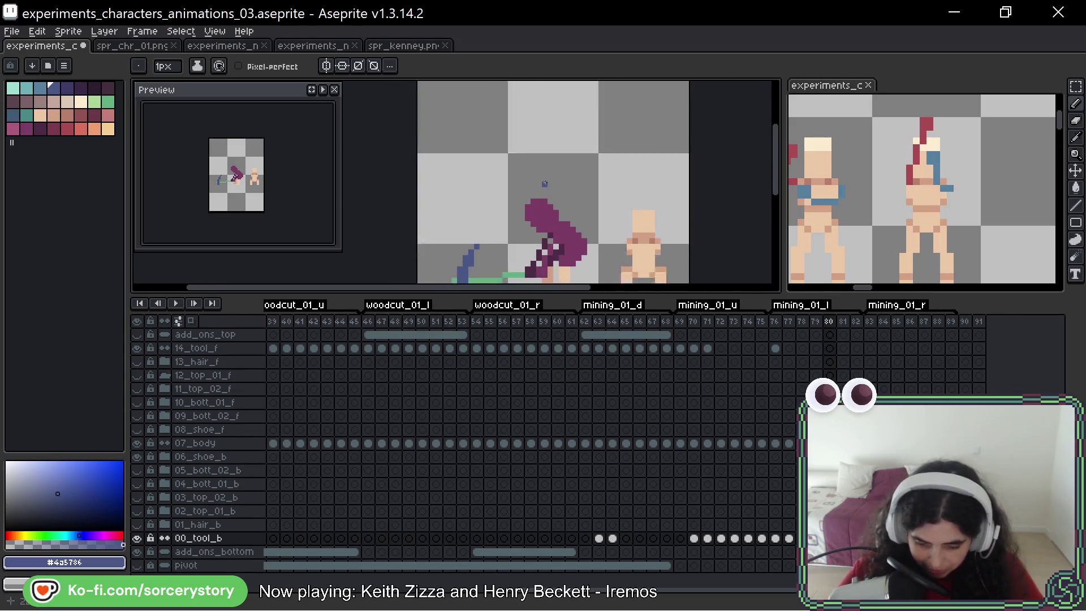
scroll(544, 184, "down", 2)
key("F3")
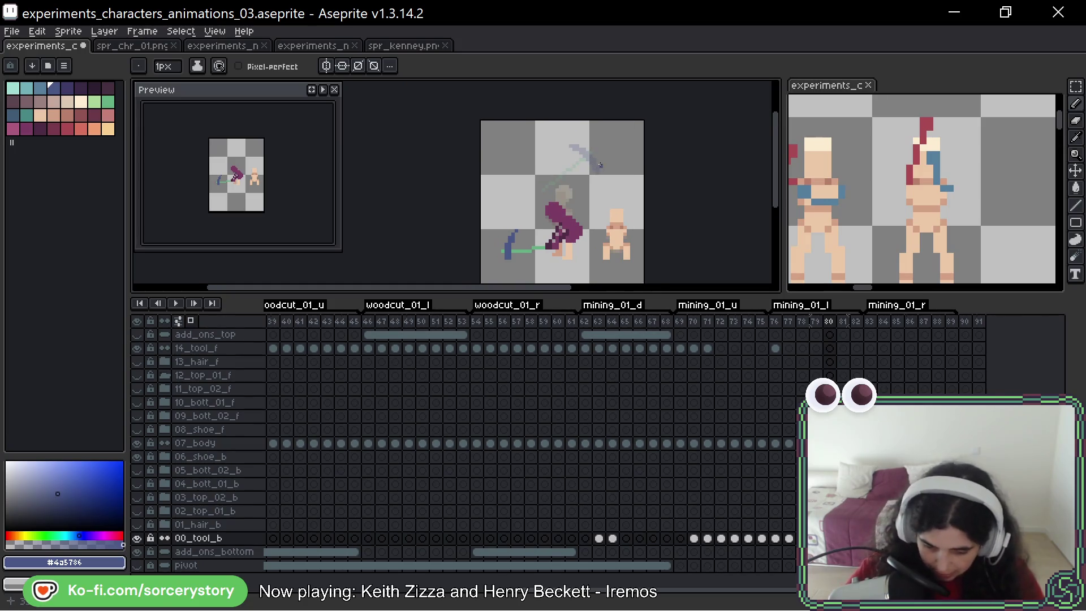
Step: Try a blue arc stroke for the pickaxe head, then undo it
left_click_drag(599, 166, 508, 254)
key("ctrl")
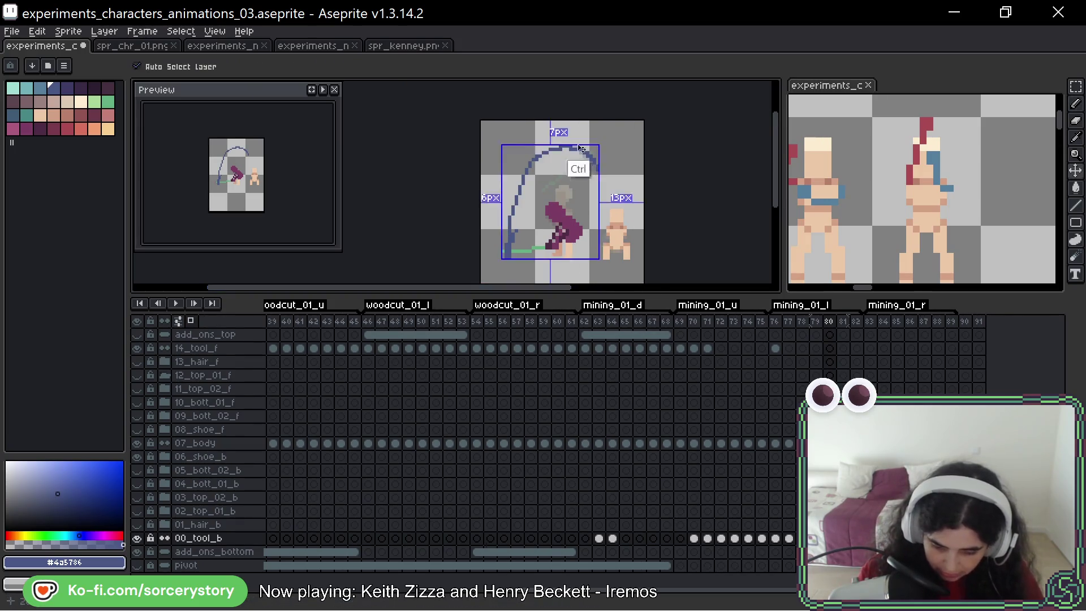
left_click_drag(577, 149, 606, 170)
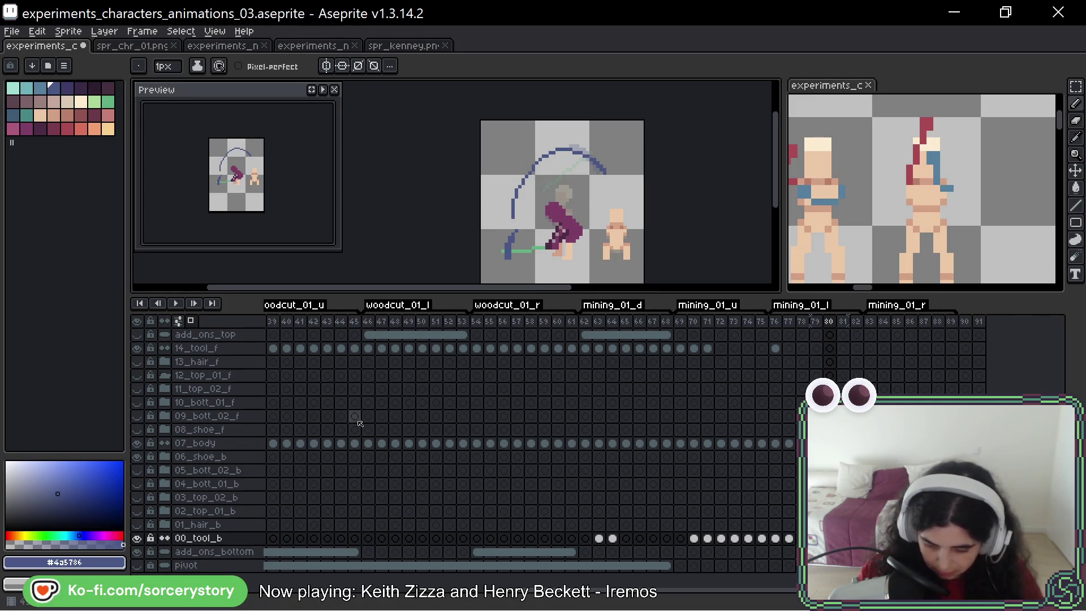
key("ctrl+z")
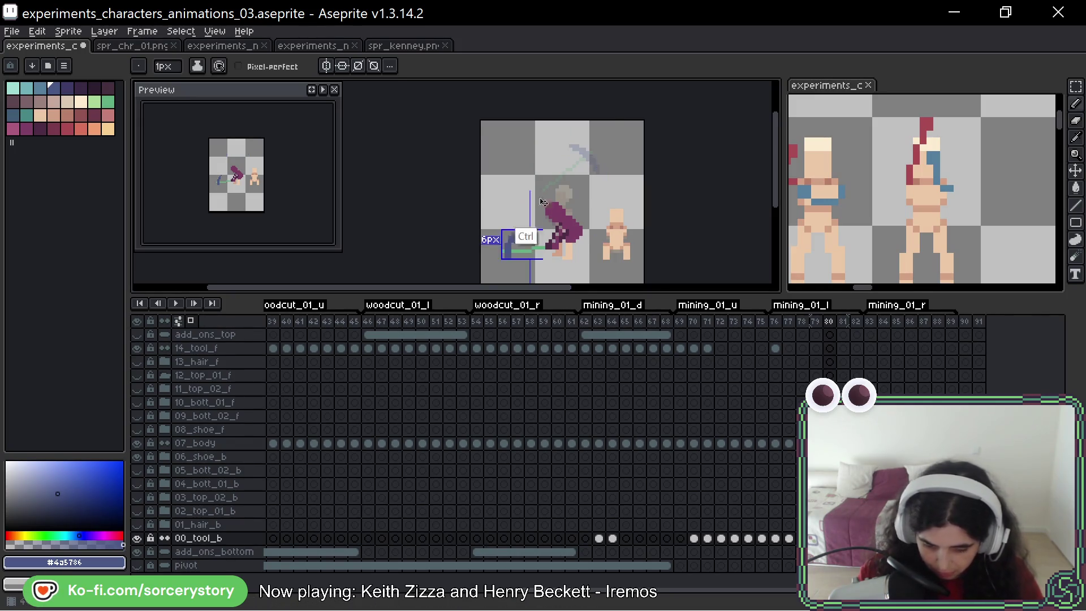
key("ctrl+y")
key("ctrl")
key("ctrl+z")
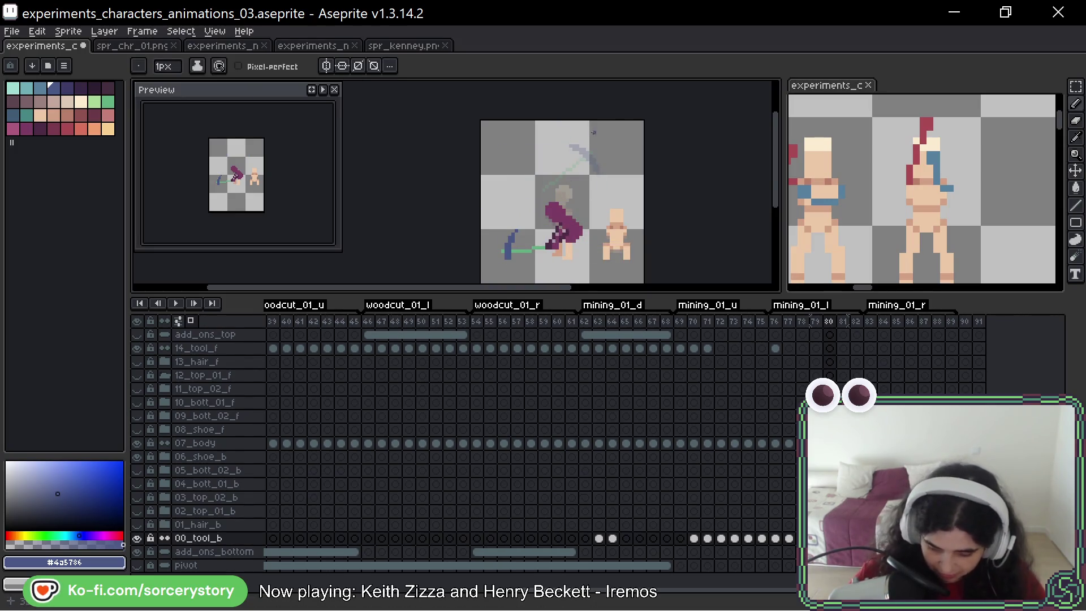
scroll(543, 130, "up", 2)
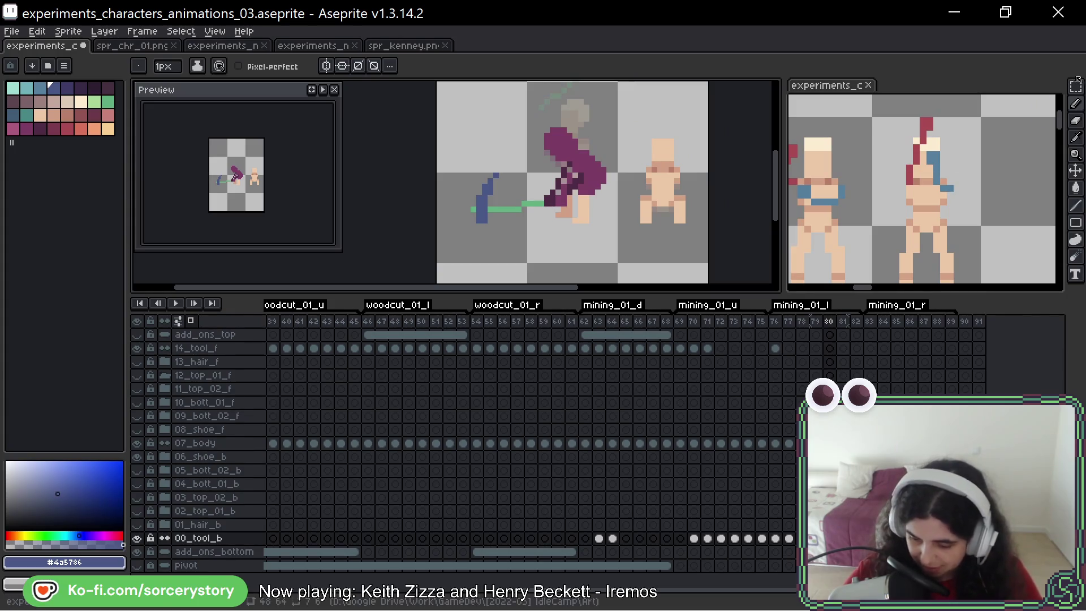
Step: Select the blue pickaxe shaft with the Polygonal Lasso and copy it
key("shift+q")
scroll(452, 151, "up", 1)
mouse_move(452, 152)
left_mouse_down()
mouse_move(511, 233)
mouse_move(503, 265)
left_mouse_up()
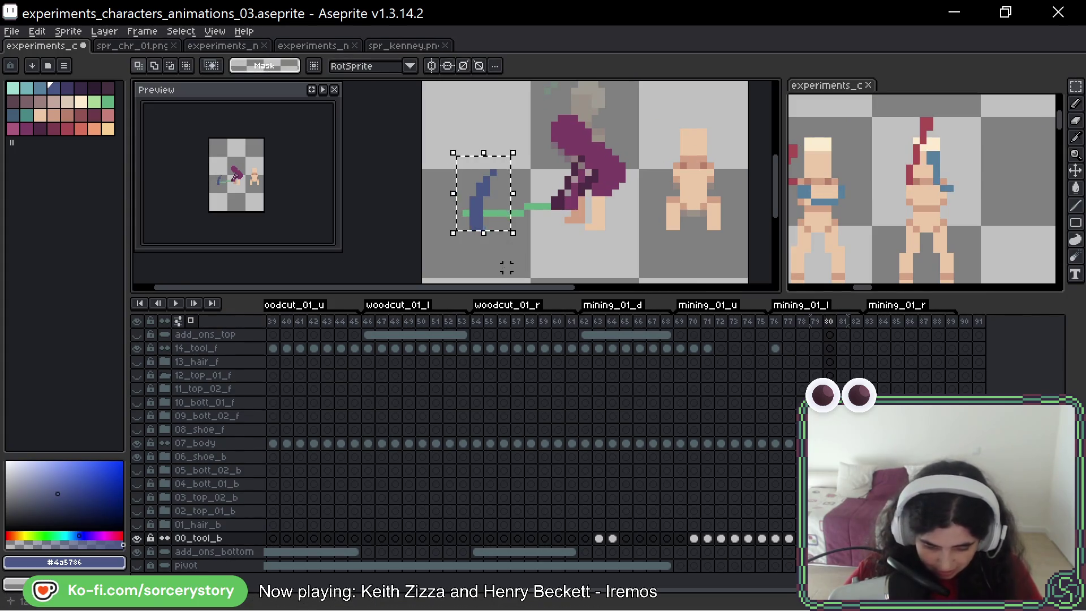
left_click(506, 267)
key("Right")
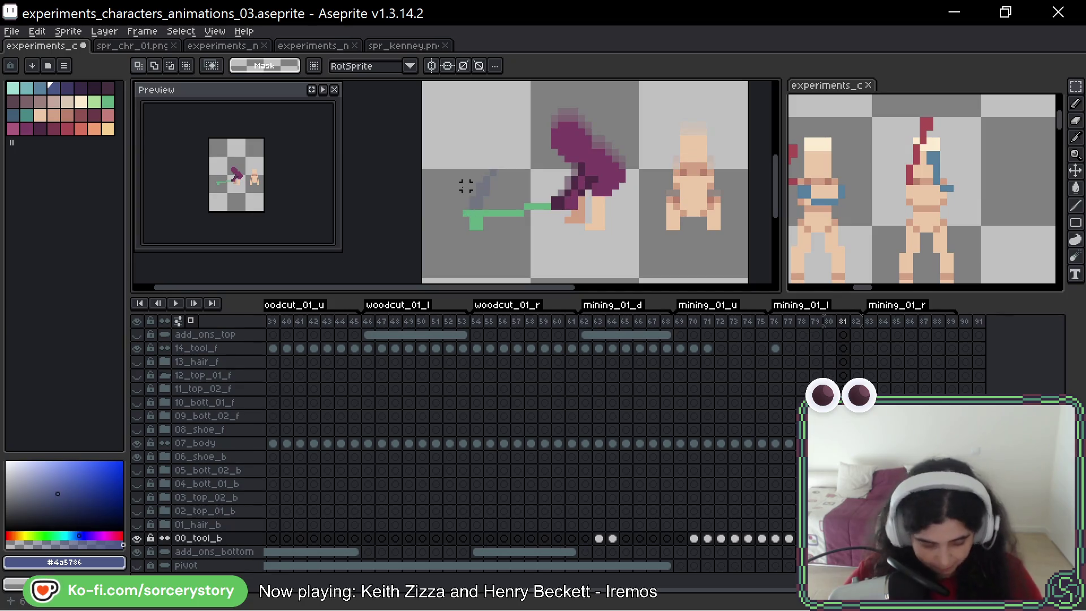
Step: Paste the shaft into frames 81 and 82 and save the sprite
key("ctrl+v")
key("ctrl+s")
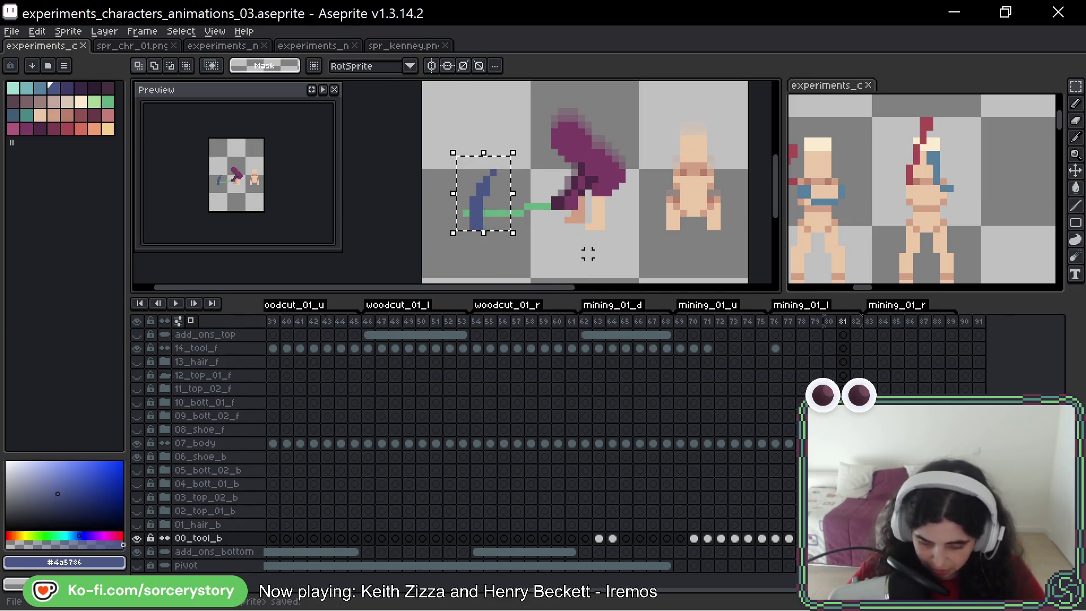
key("ctrl+d")
key("Right")
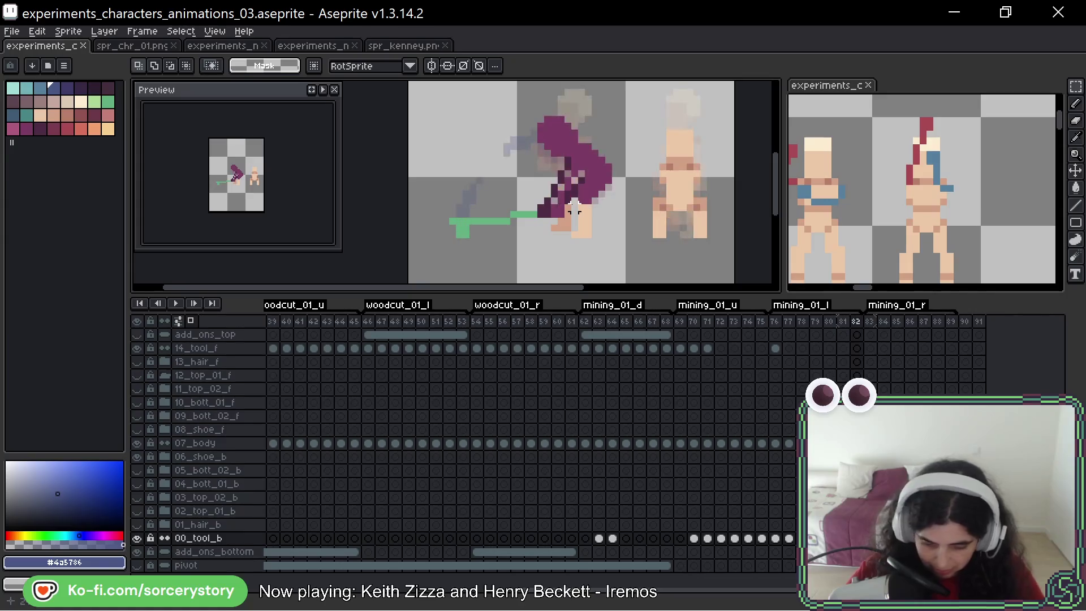
key("ctrl+v")
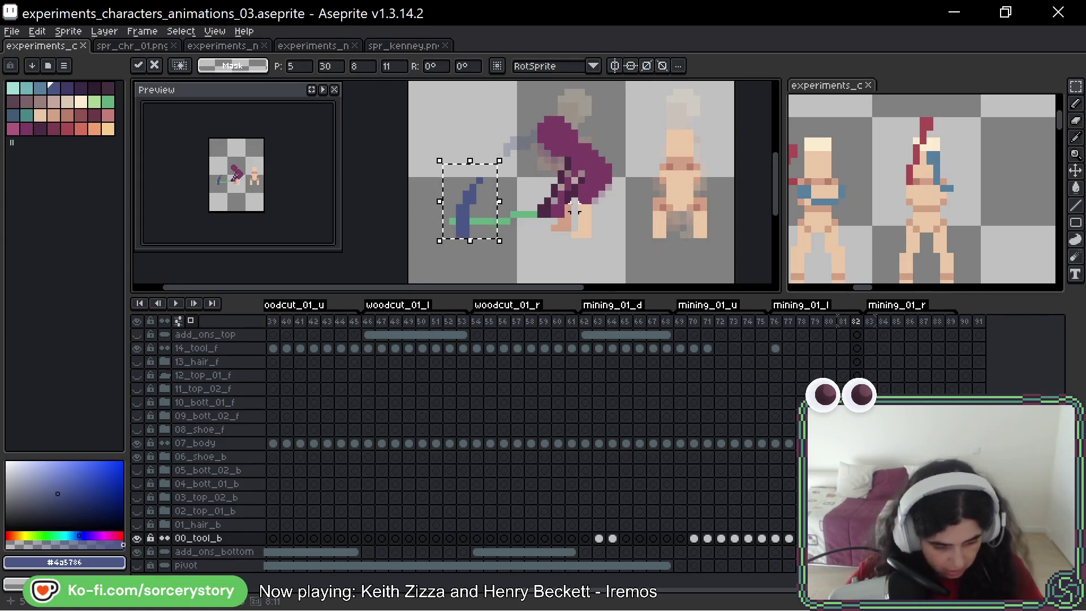
key("Return")
Step: Return to frame 80 and shift the view slightly down-left
key("Left")
scroll(573, 209, "down", 2)
key("Left")
scroll(622, 169, "up", 1)
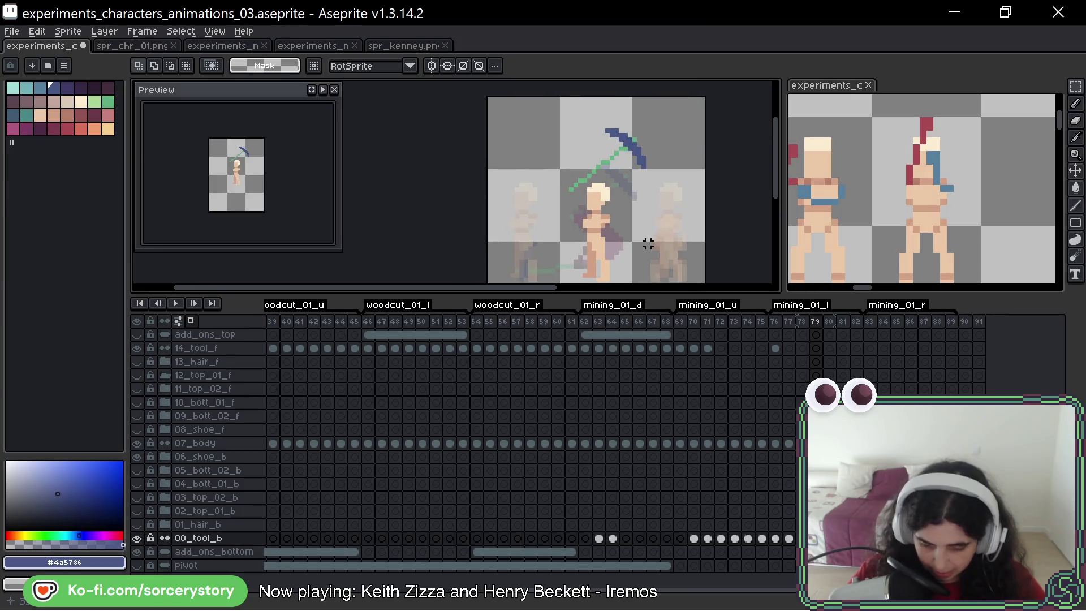
scroll(647, 244, "down", 1)
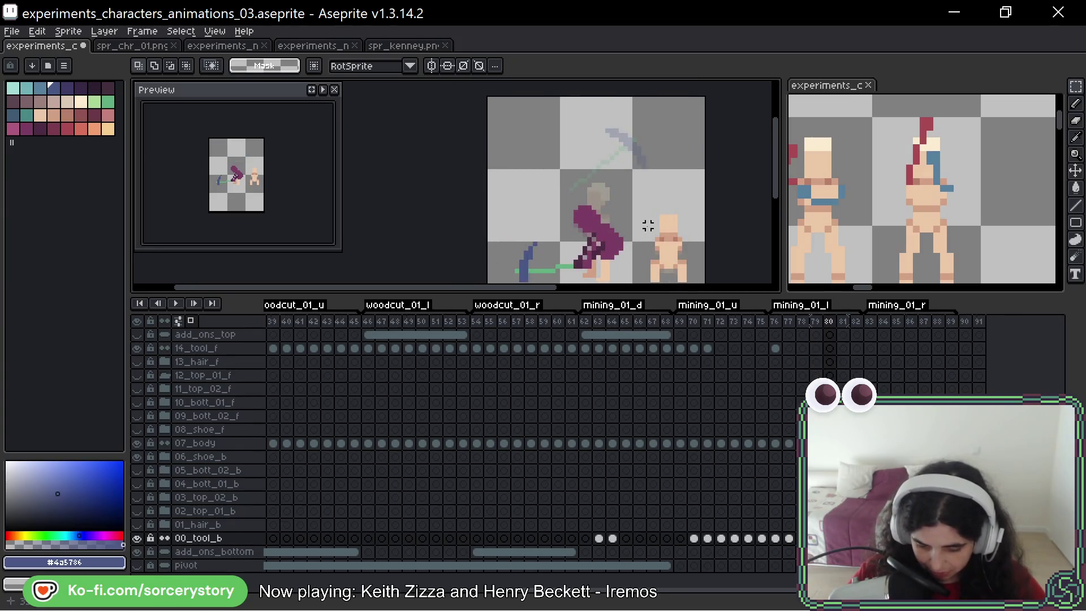
scroll(650, 215, "up", 1)
scroll(666, 177, "down", 1)
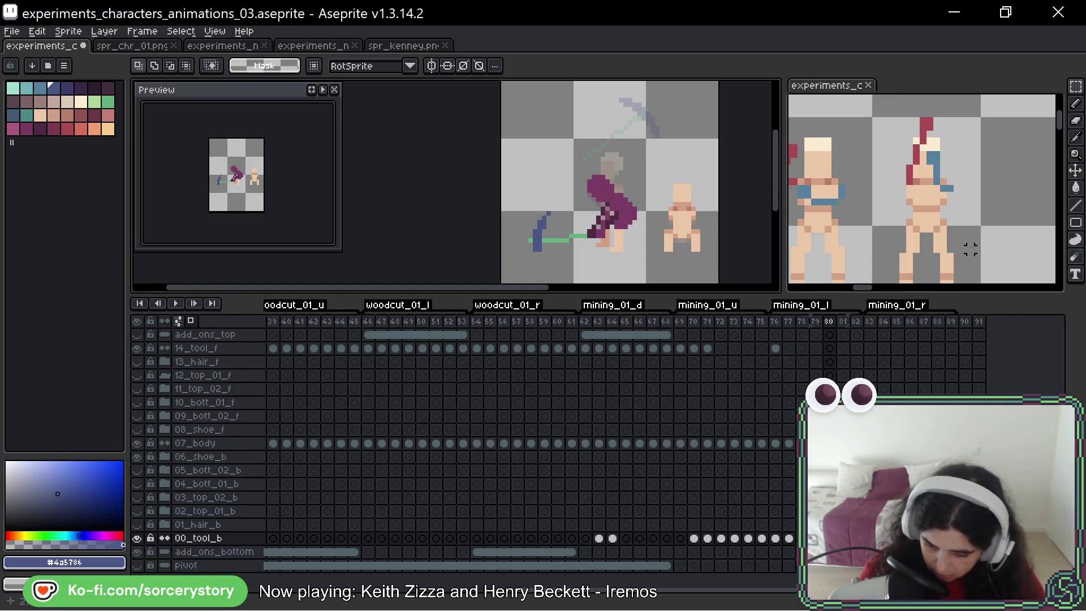
key("space")
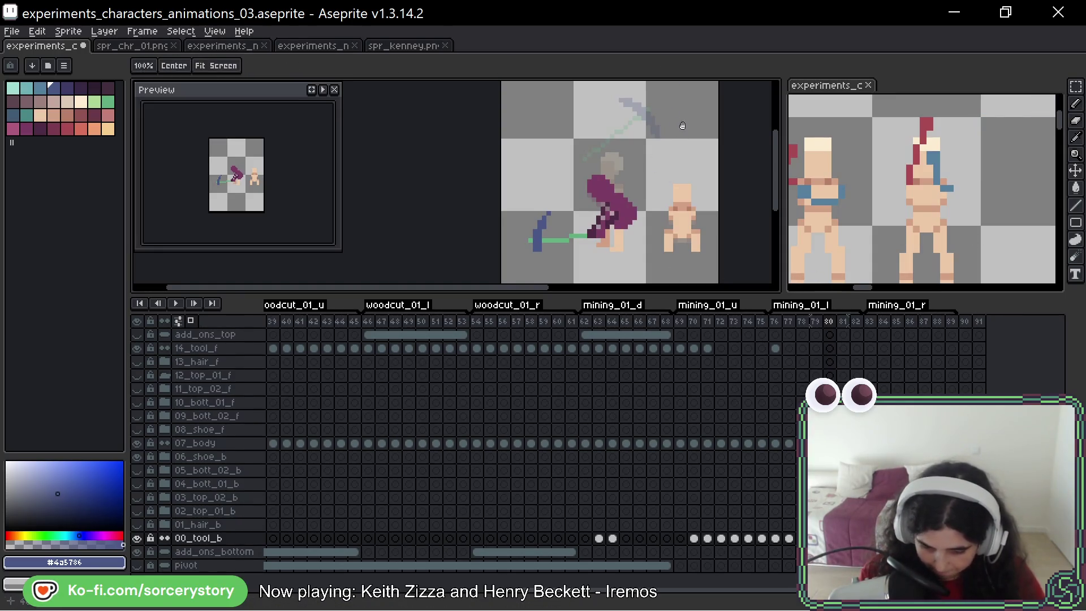
left_click_drag(683, 125, 661, 127)
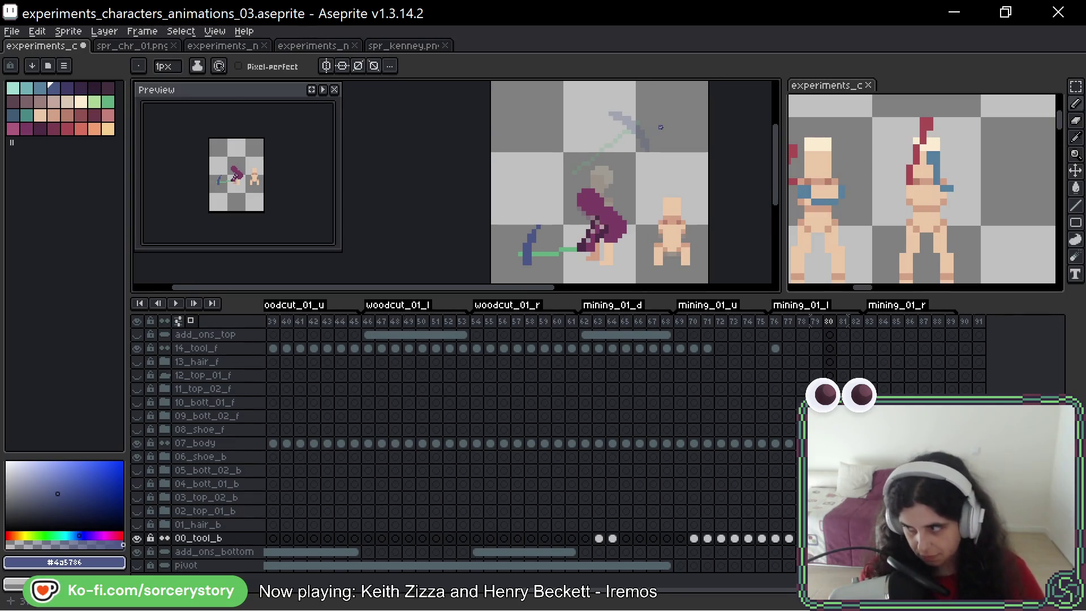